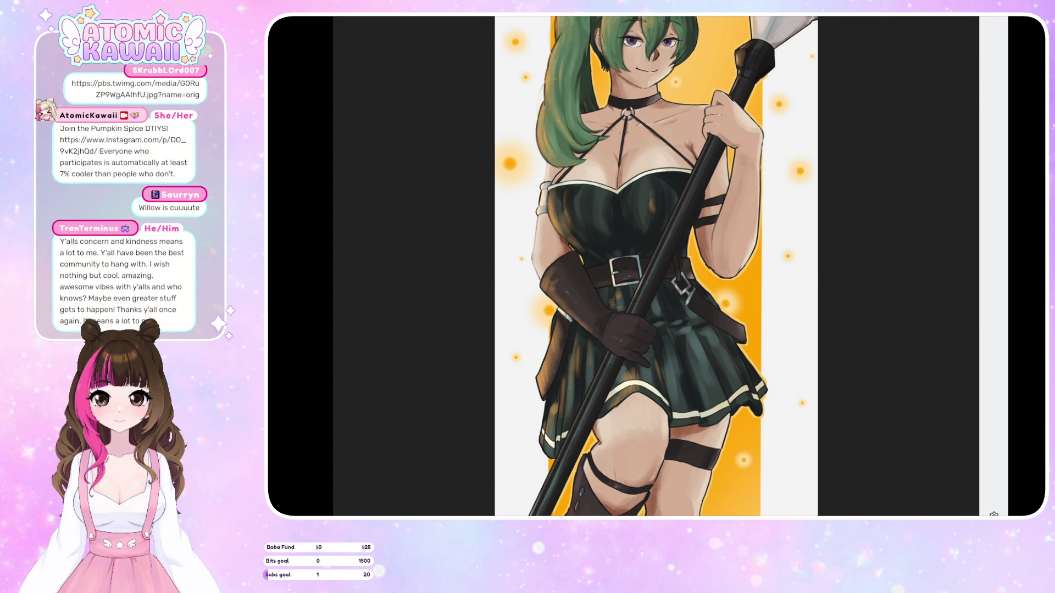
- Zoom the browser view into the illustration's belt and face, then back out to full height
left_click(733, 277)
left_click(733, 277)
left_click(674, 16)
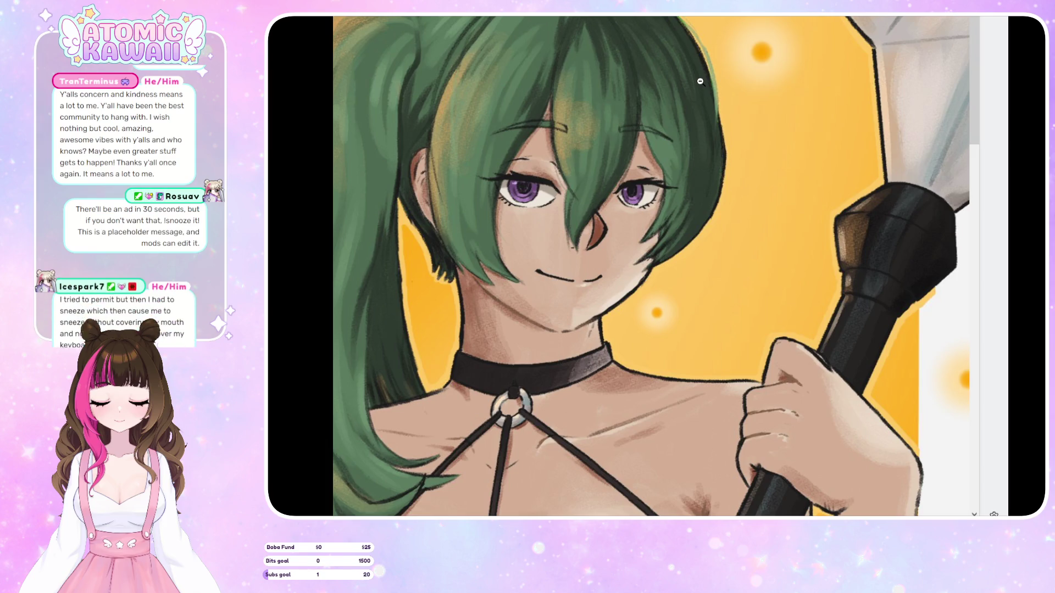
left_click(723, 103)
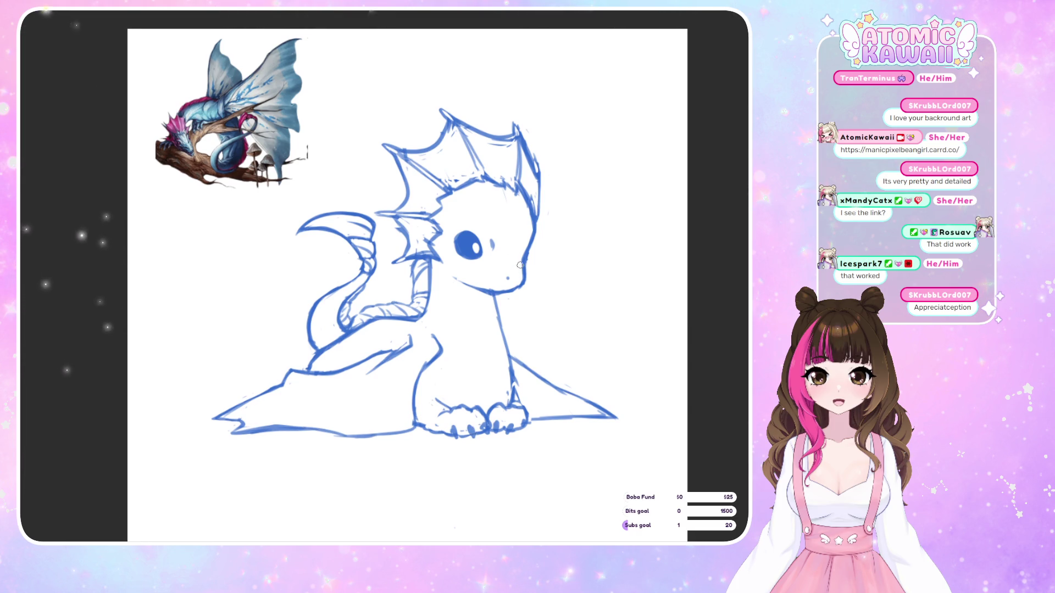
- Flip the dragon sketch view back and forth to compare it facing left and right
key("m")
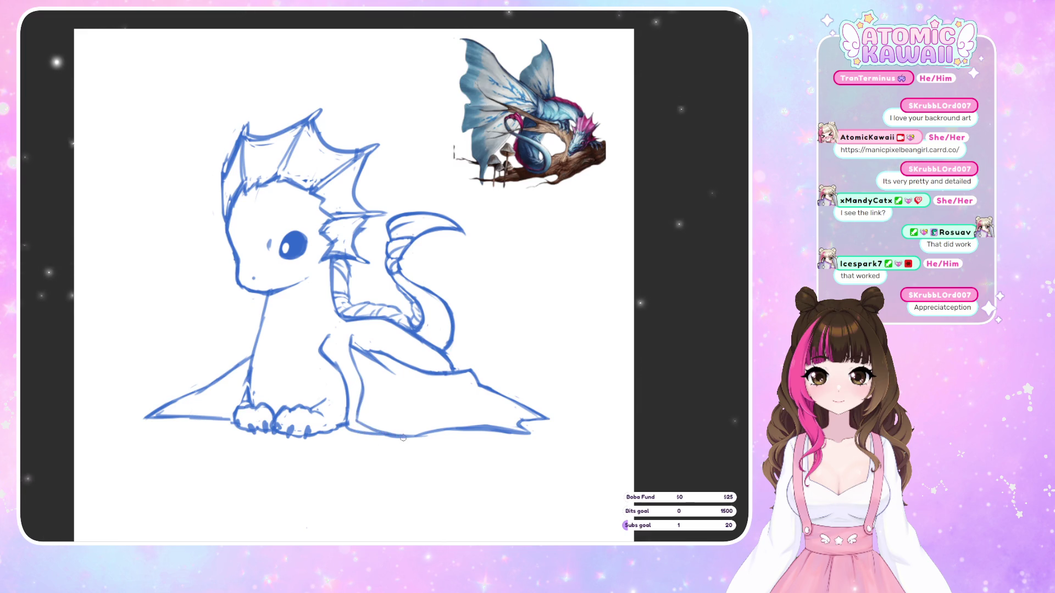
key("m")
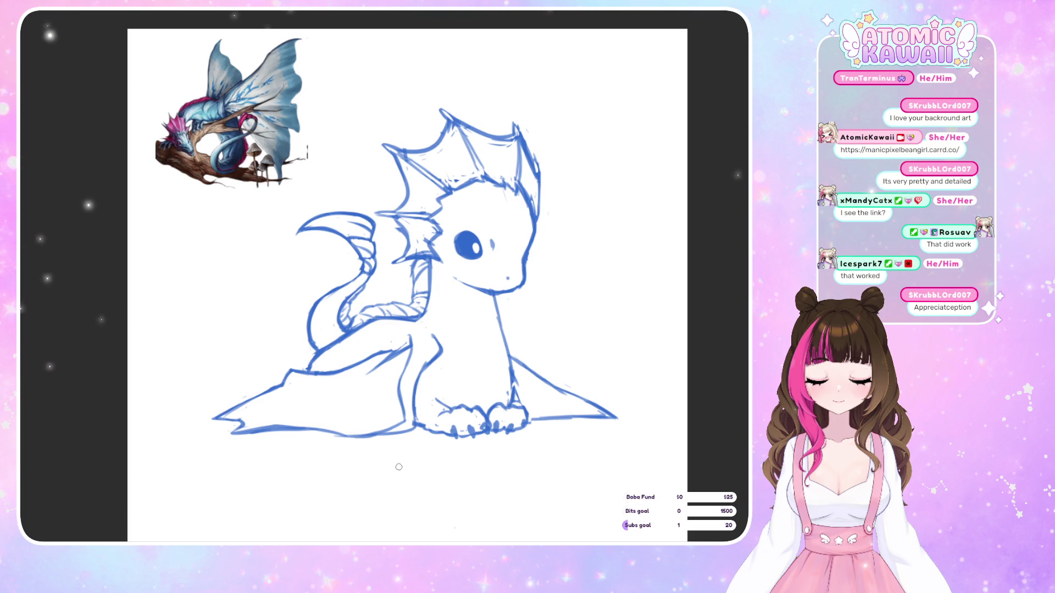
key("m")
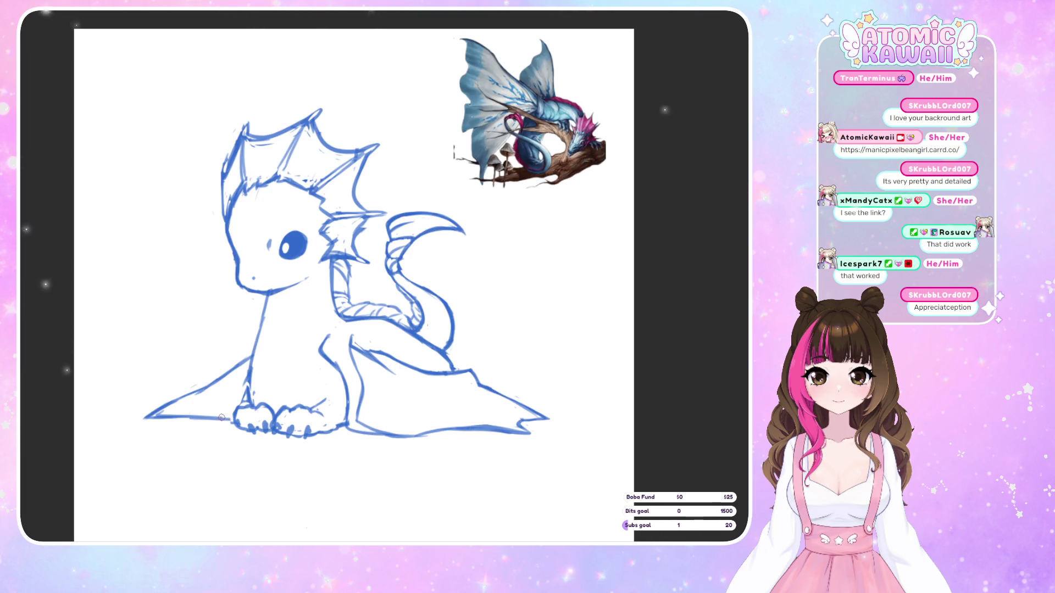
key("m")
key("m")
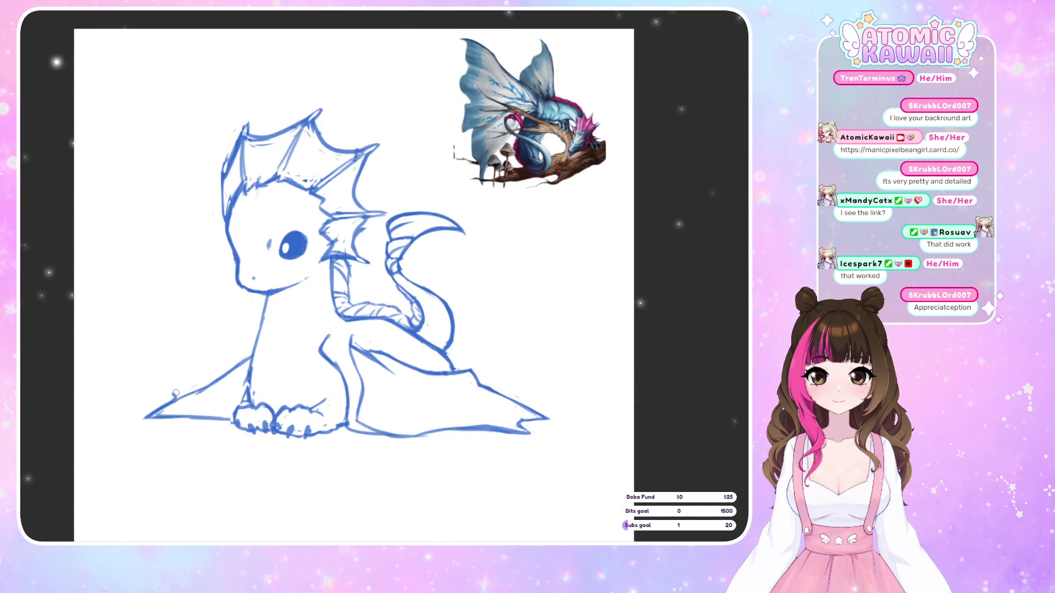
key("m")
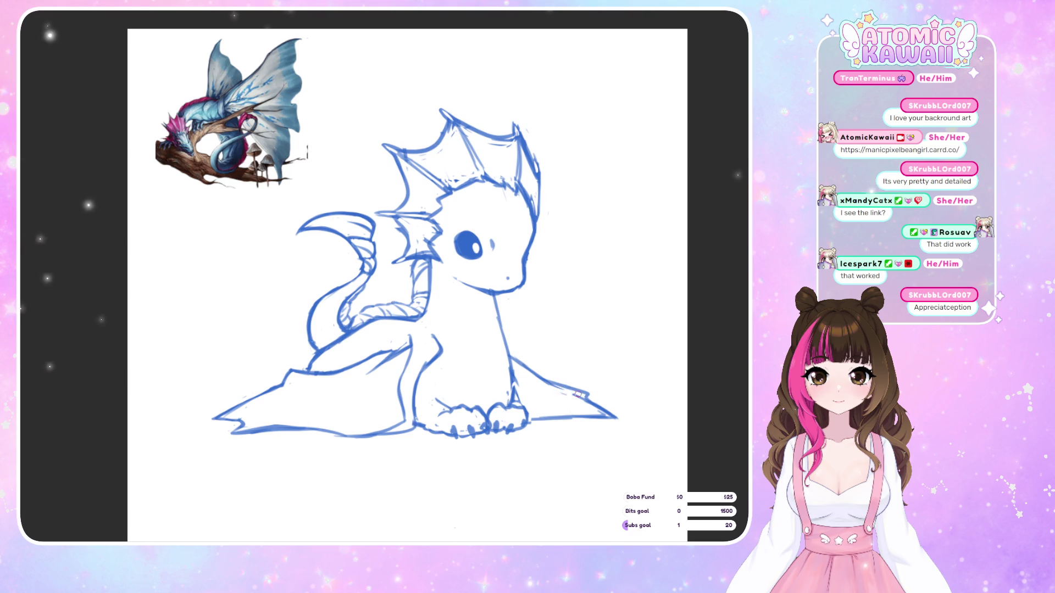
key("m")
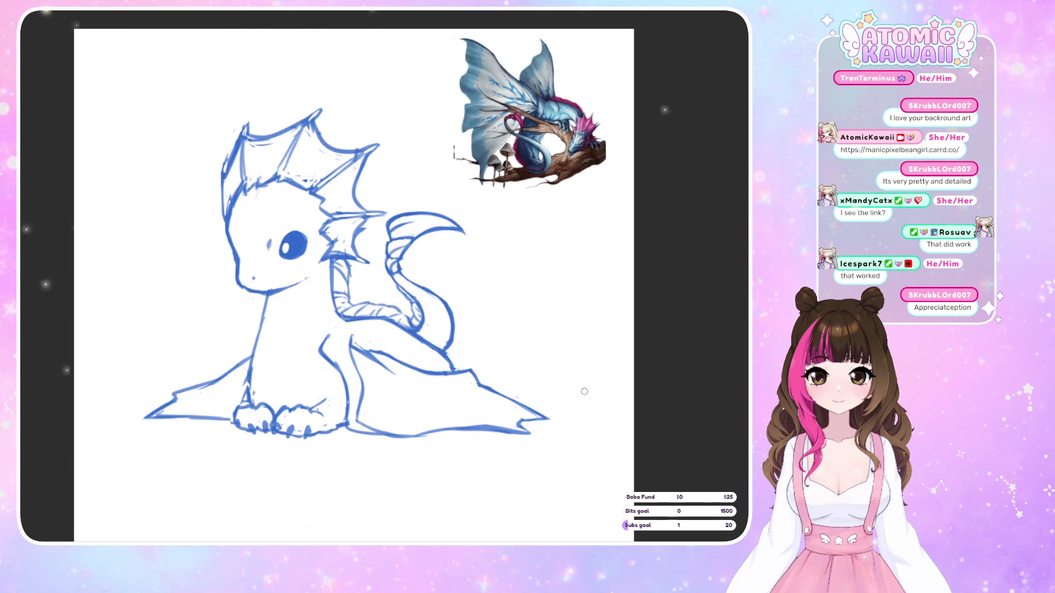
key("m")
key("m")
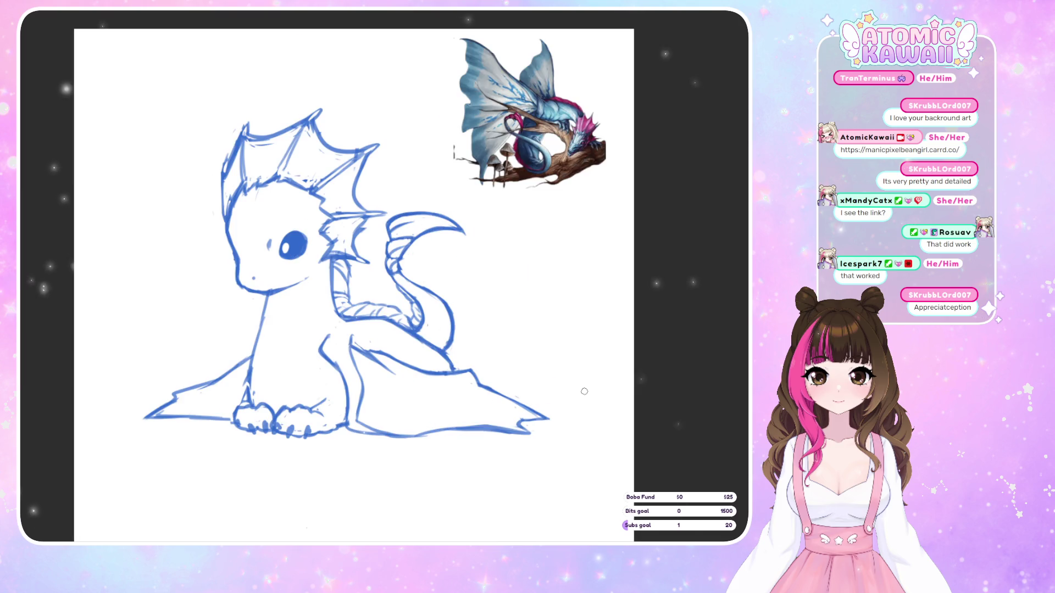
key("m")
key("m")
key("m")
key("m")
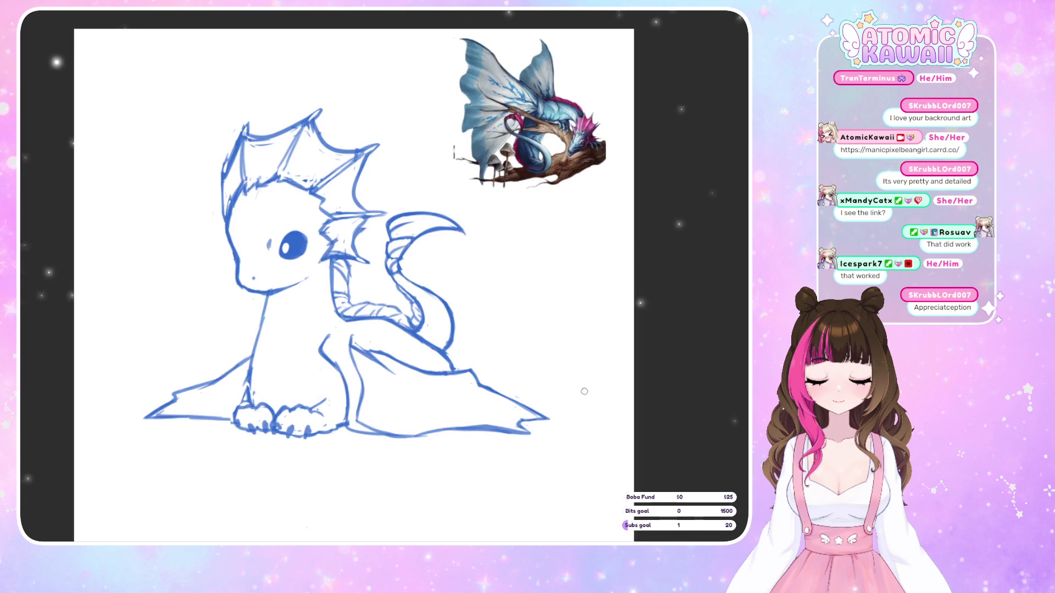
key("m")
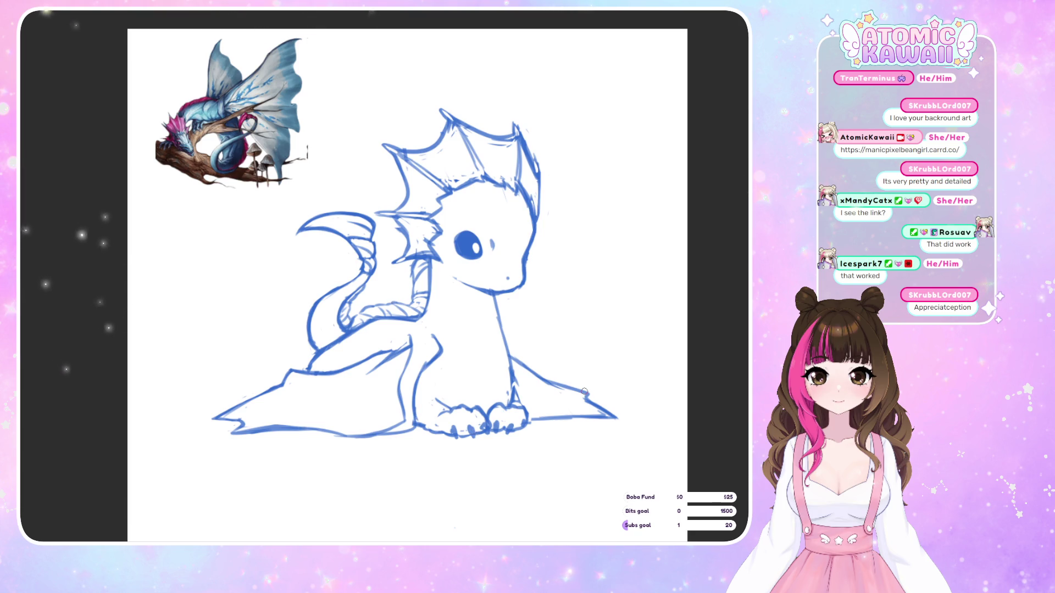
key("m")
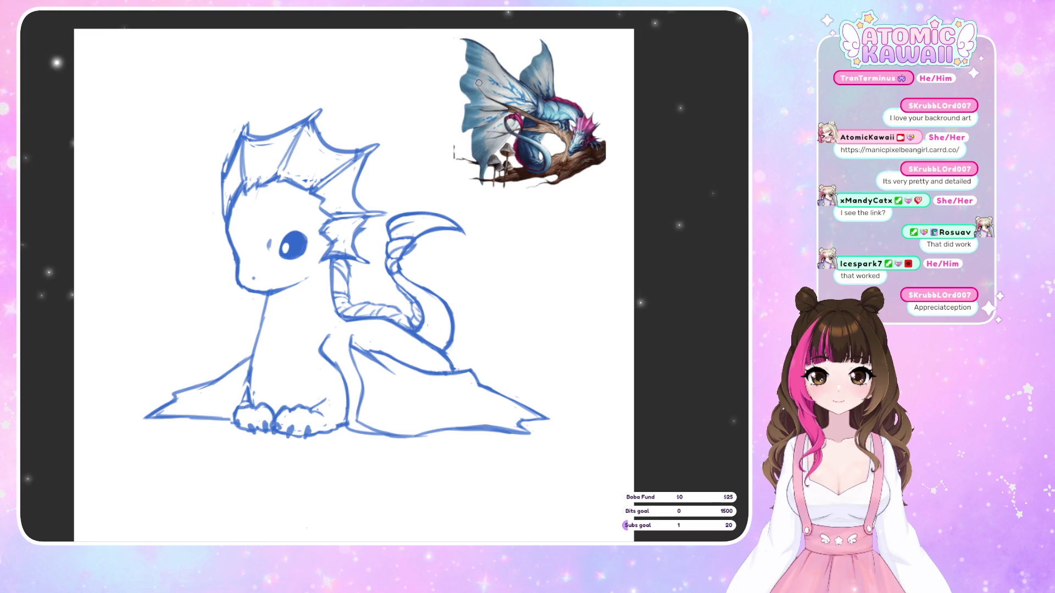
key("m")
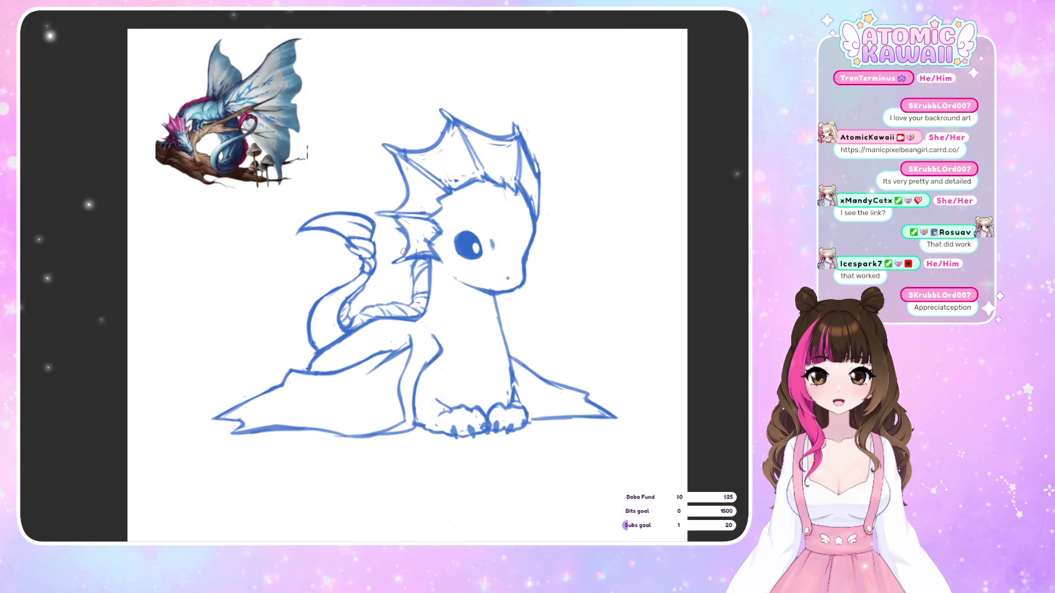
key("m")
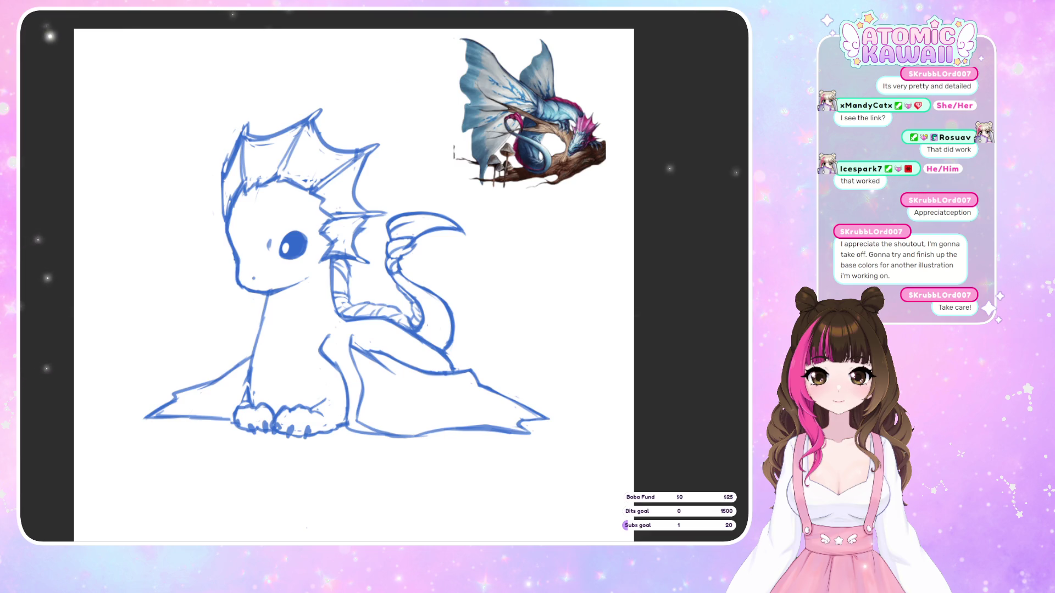
- Scale the sketch up by stretching its top and bottom, nudge it right and down, and confirm
key("ctrl+minus")
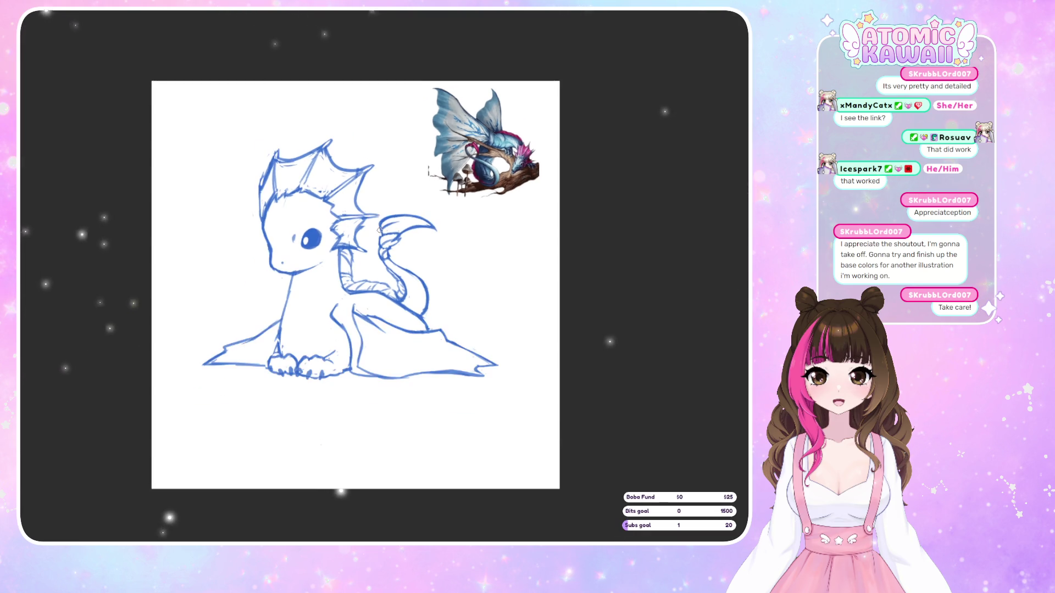
key("ctrl+t")
left_click_drag(352, 455, 353, 502)
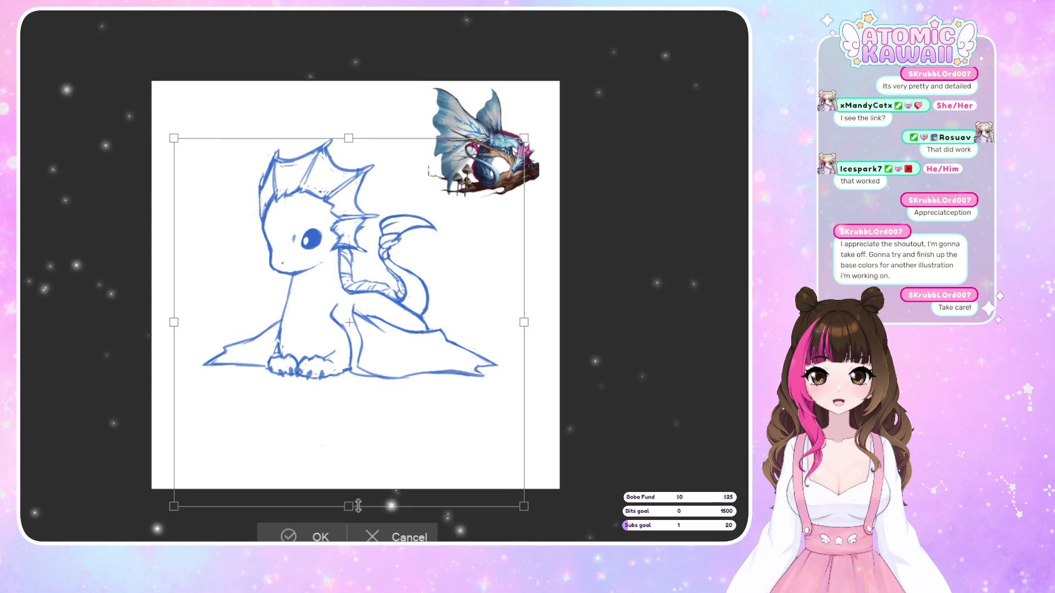
left_click_drag(348, 138, 348, 94)
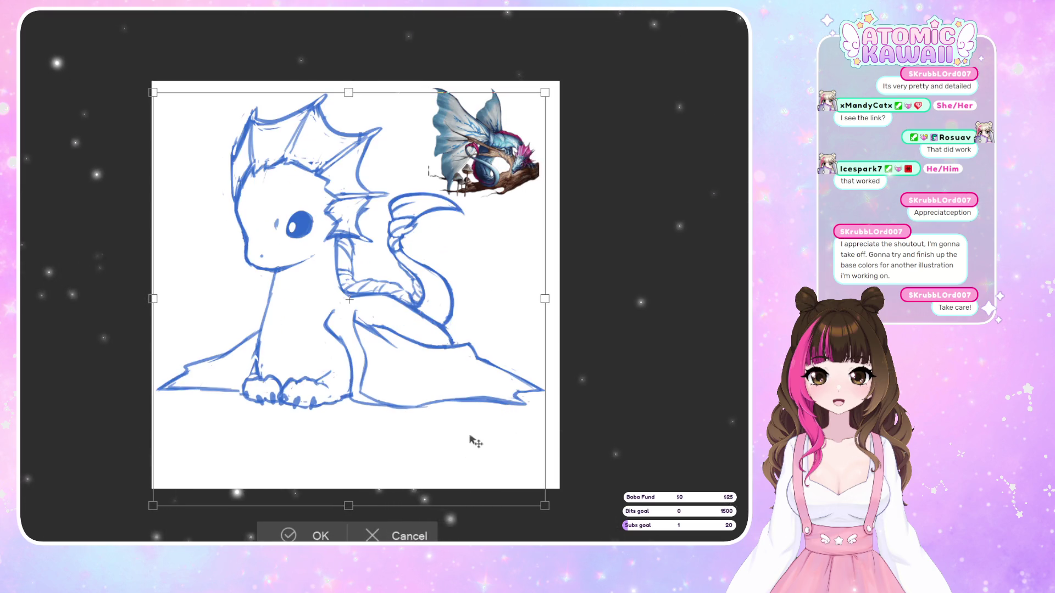
key("Right")
key("Right")
key("Right")
key("Left")
key("Left")
key("Left")
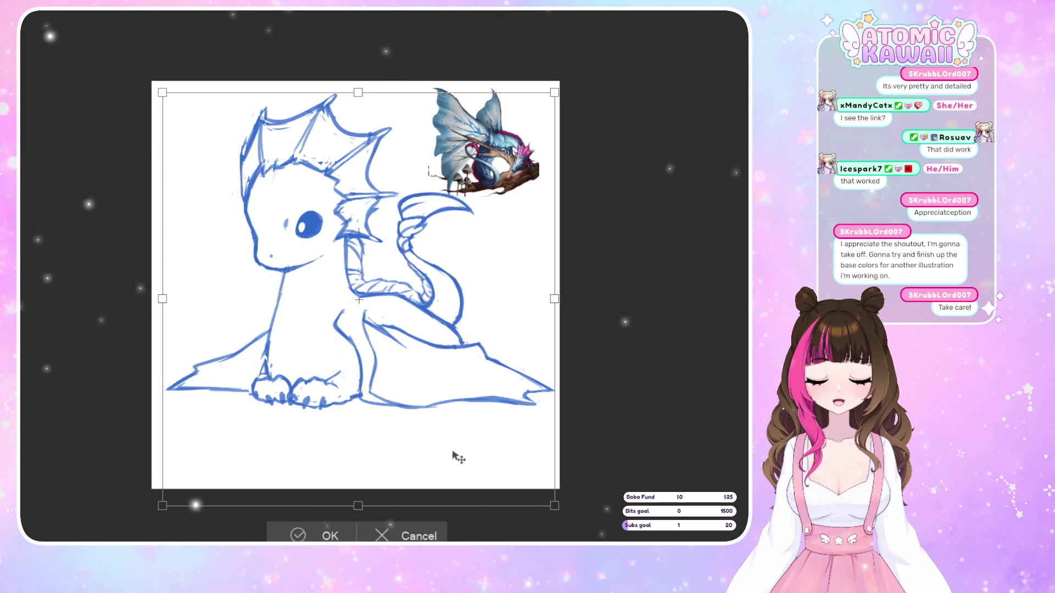
key("Down")
key("Down")
key("Down")
key("Down")
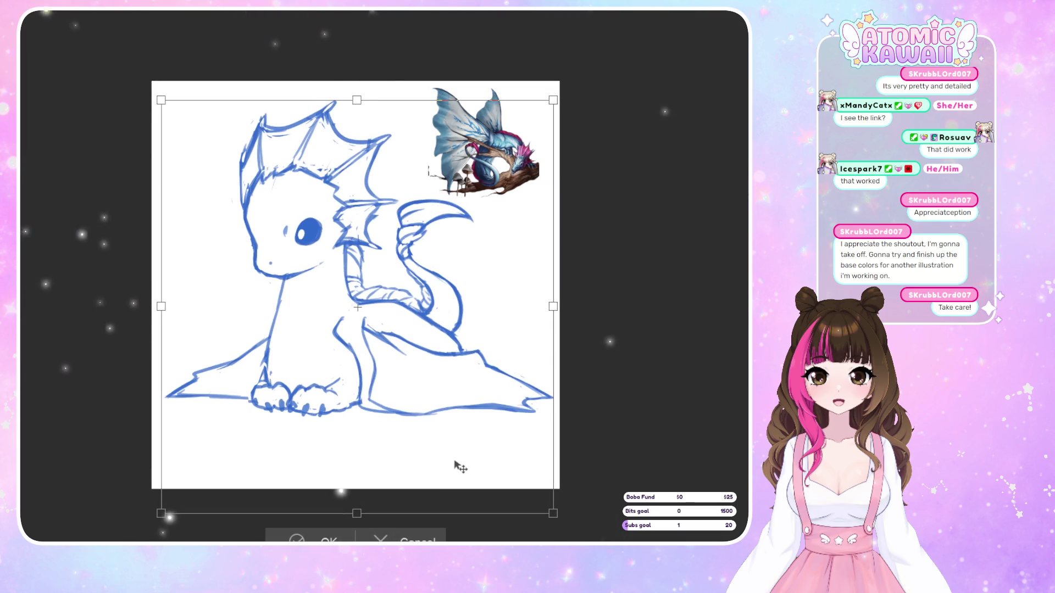
key("Left")
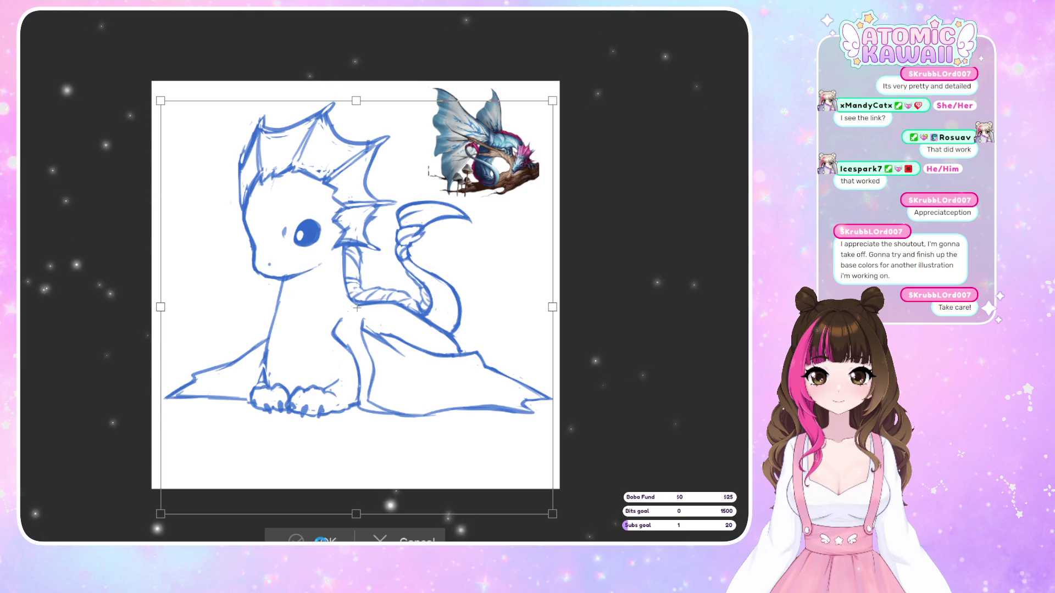
left_click(319, 540)
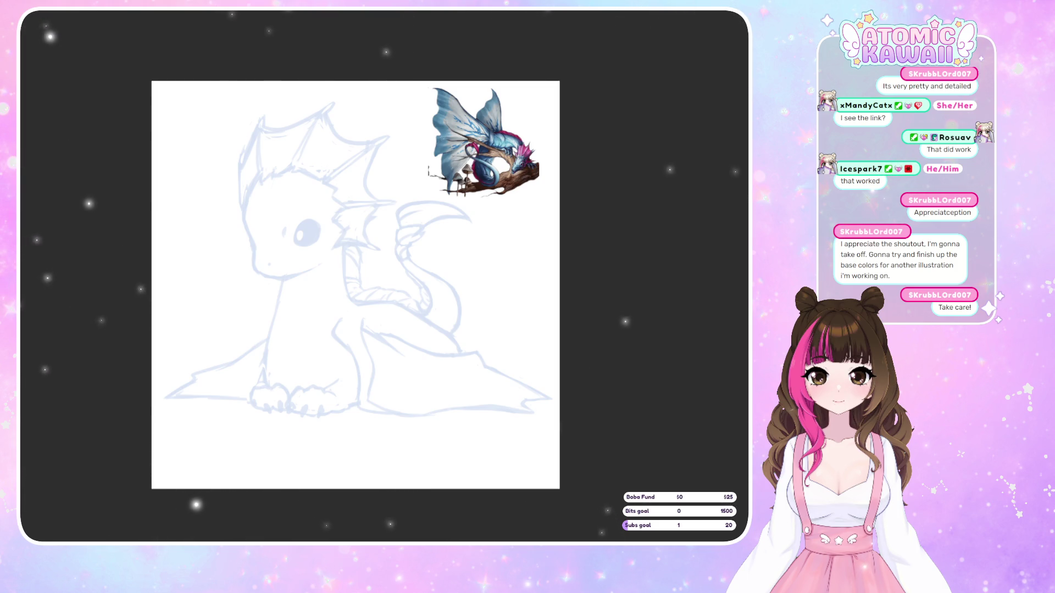
- Draw three black test strokes near the wing, undo each one, then zoom in on the head
left_click_drag(412, 263, 461, 259)
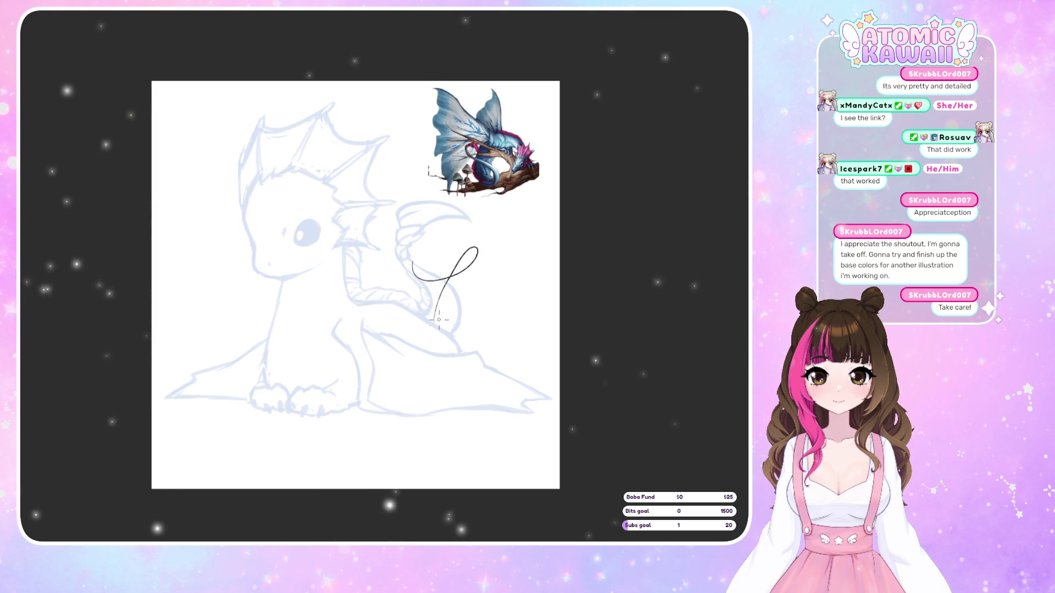
key("ctrl+z")
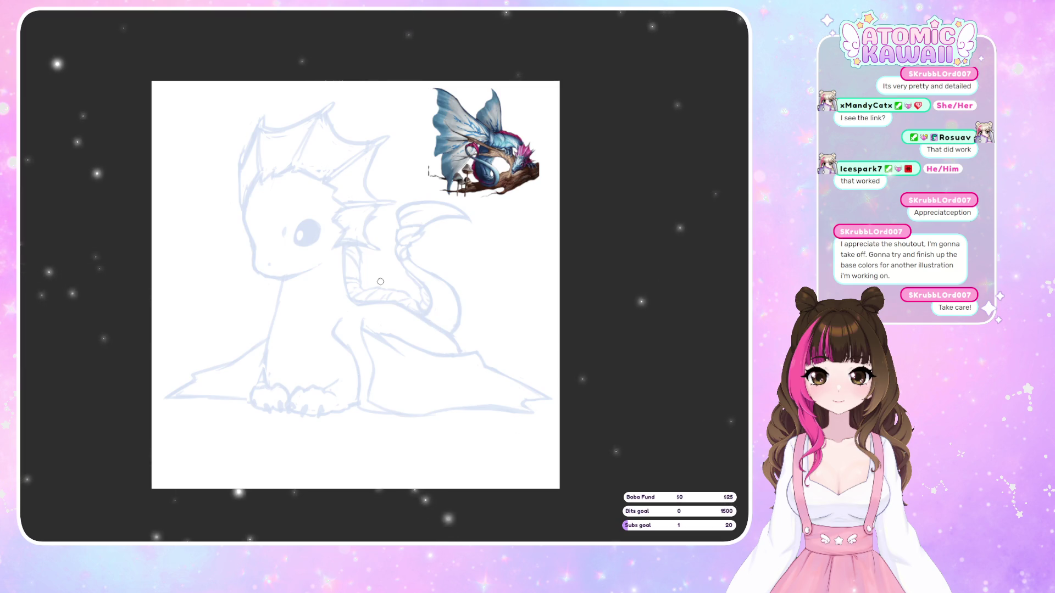
mouse_move(322, 265)
left_mouse_down()
mouse_move(384, 260)
mouse_move(375, 283)
left_mouse_up()
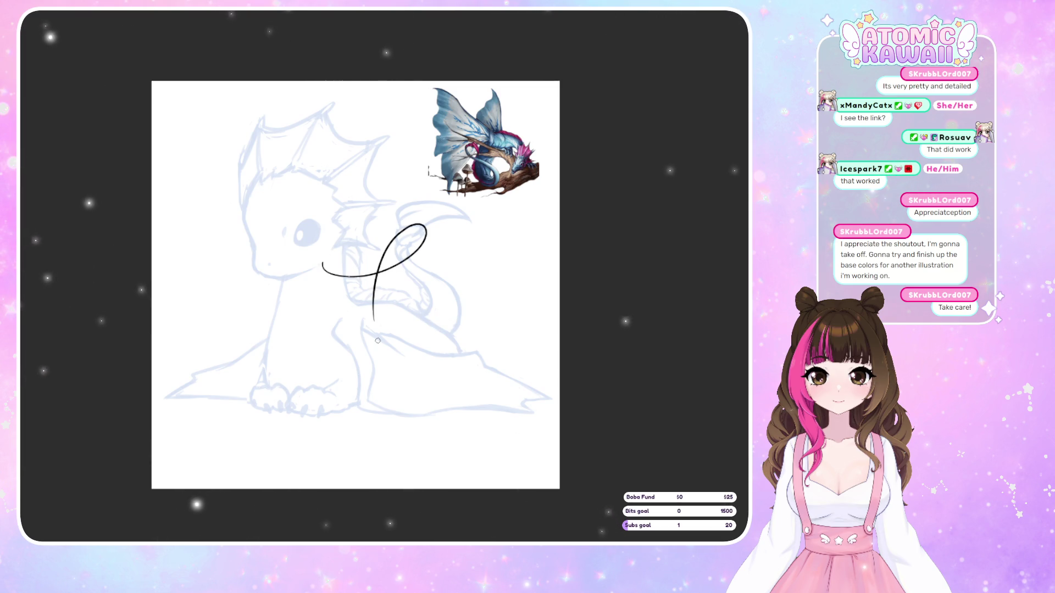
key("ctrl+z")
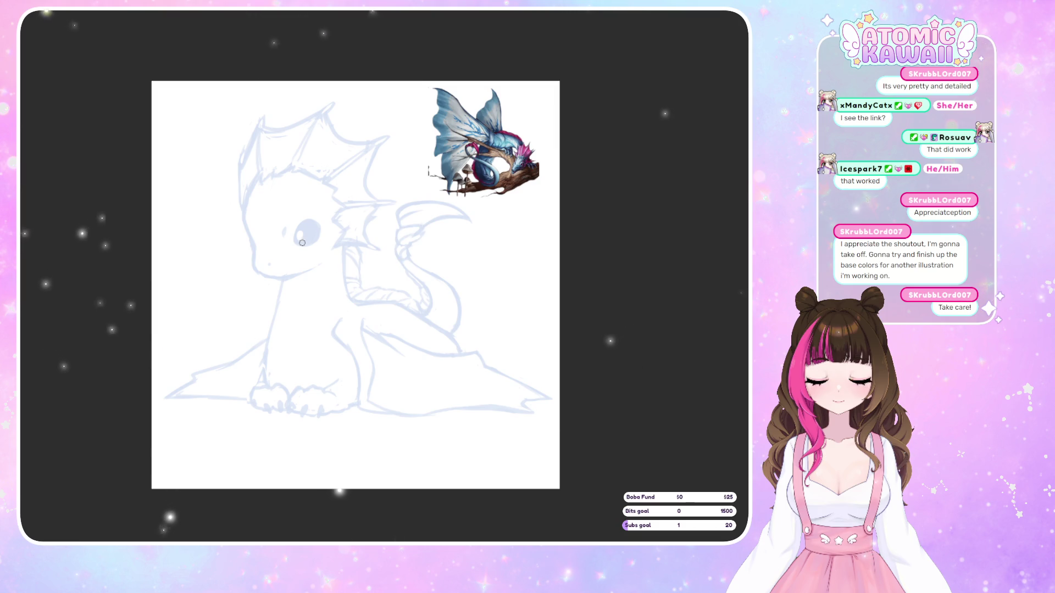
mouse_move(310, 255)
left_mouse_down()
mouse_move(385, 220)
mouse_move(355, 285)
mouse_move(358, 306)
left_mouse_up()
key("ctrl+z")
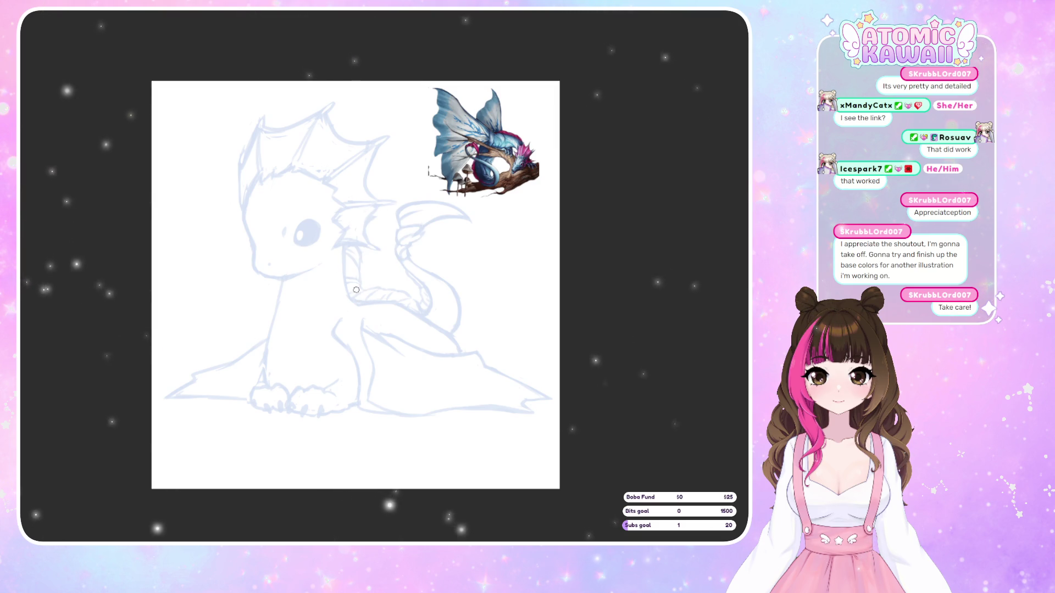
scroll(356, 286, "down", 2)
scroll(341, 231, "up", 3)
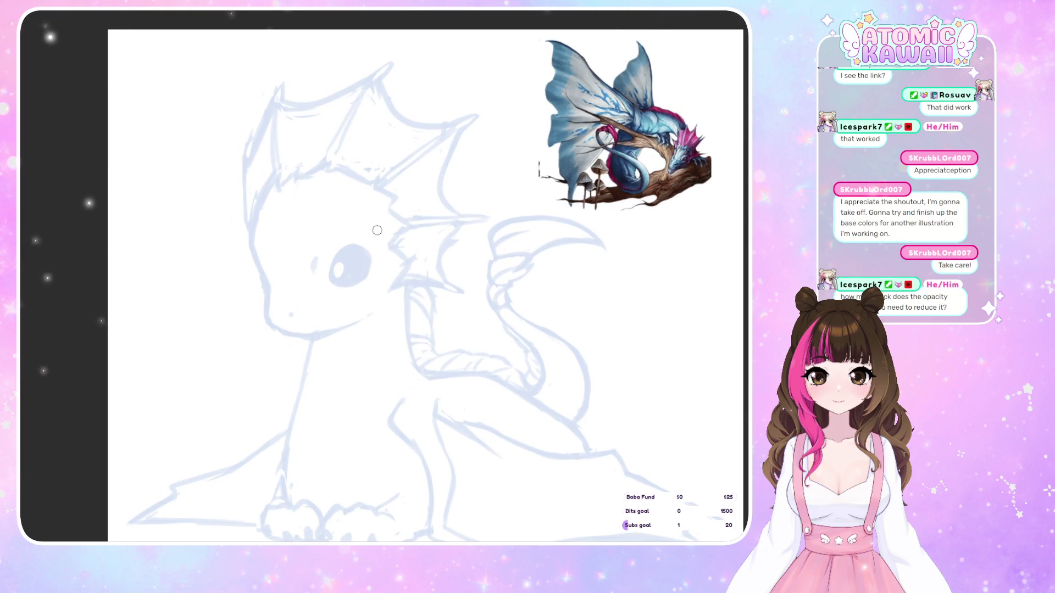
scroll(306, 248, "up", 1)
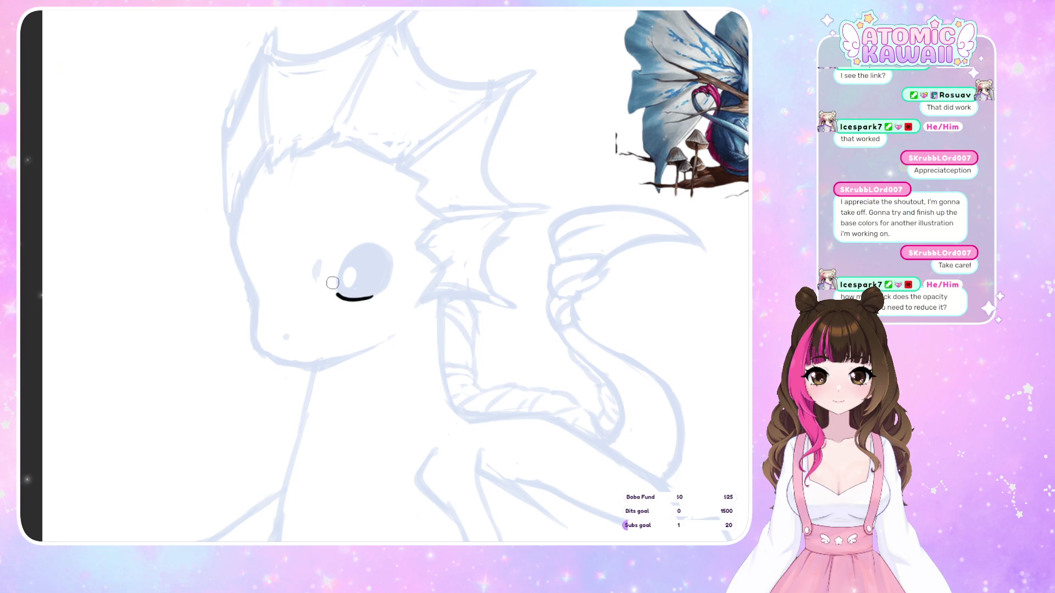
- Ink the eye's left and bottom outline in bold black and thicken its left side, checking in mirrored view
key("ctrl+z")
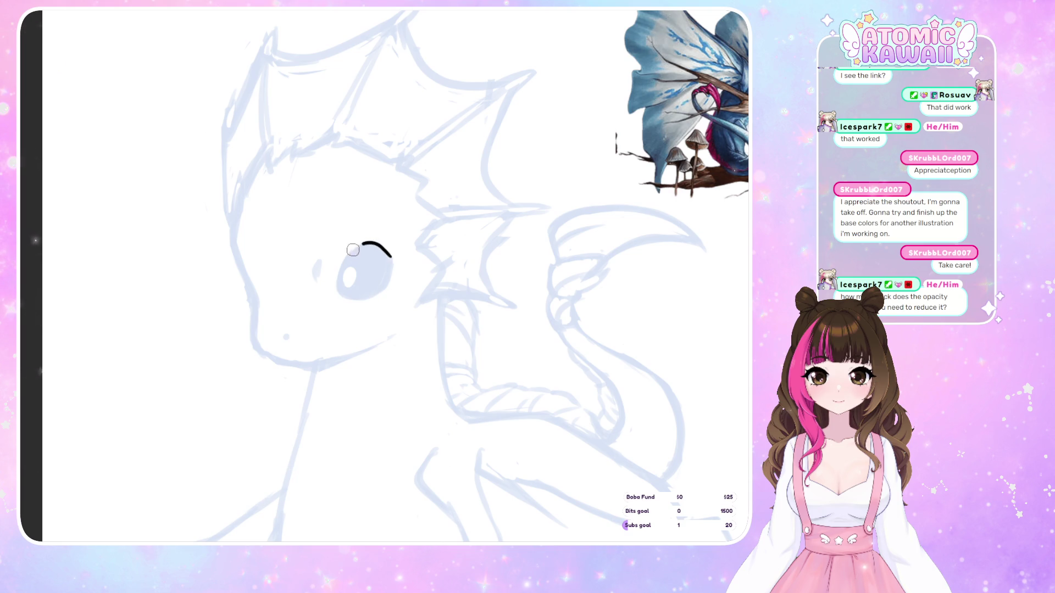
left_click_drag(337, 285, 358, 298)
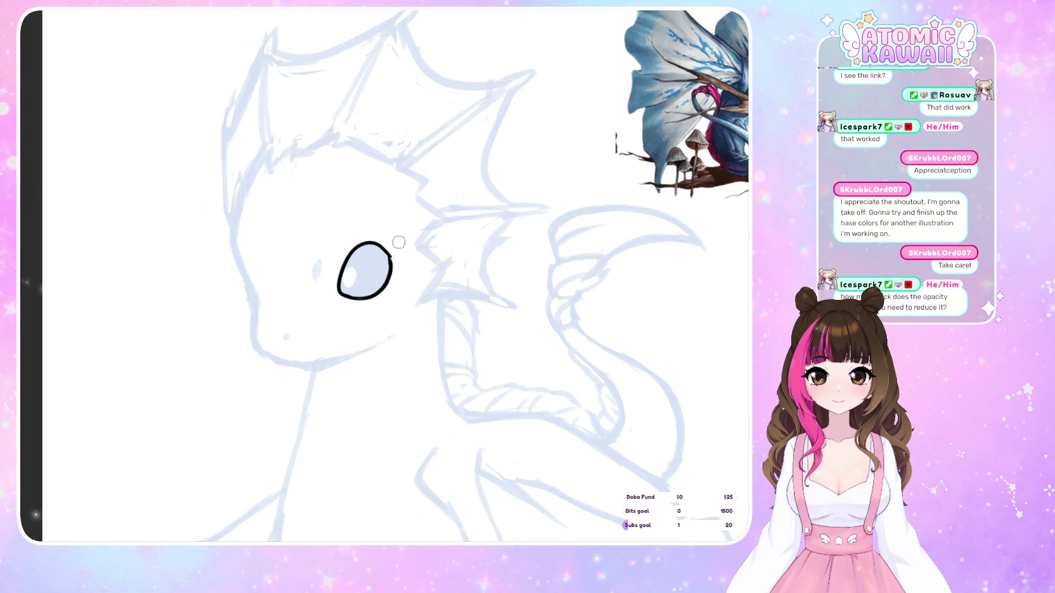
key("m")
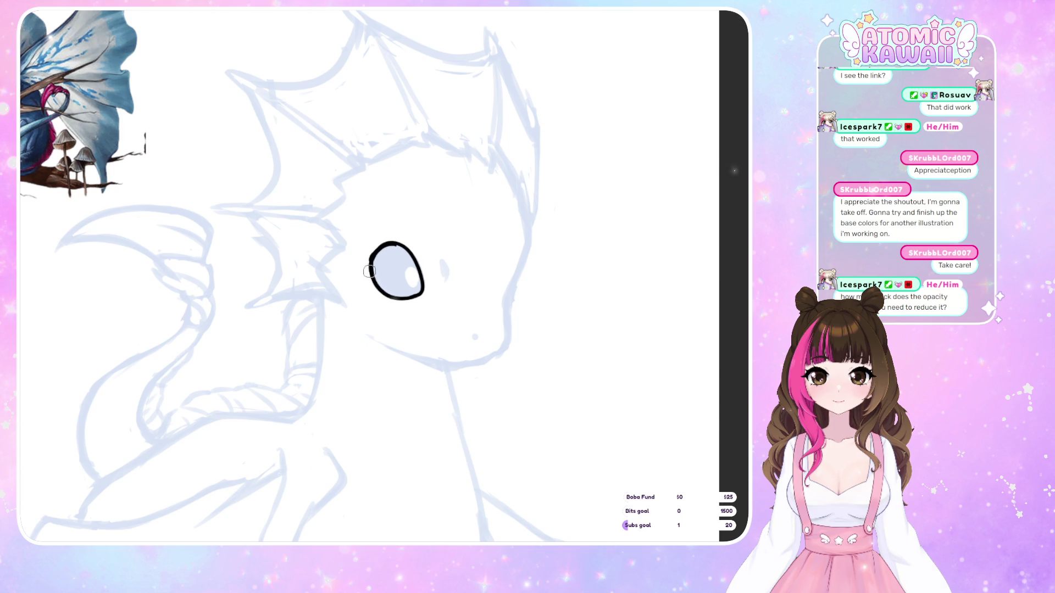
key("m")
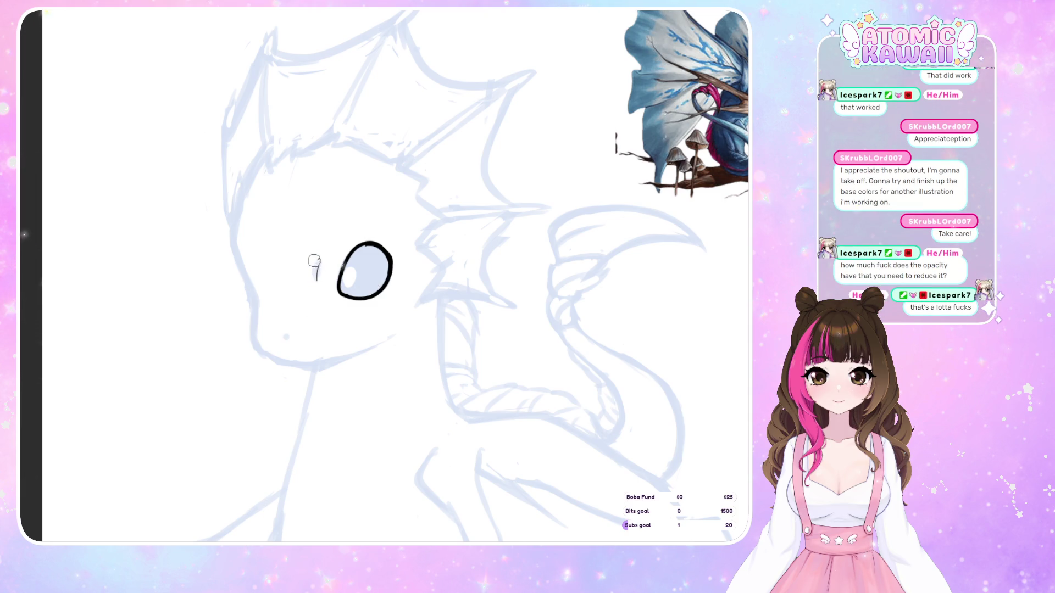
key("m")
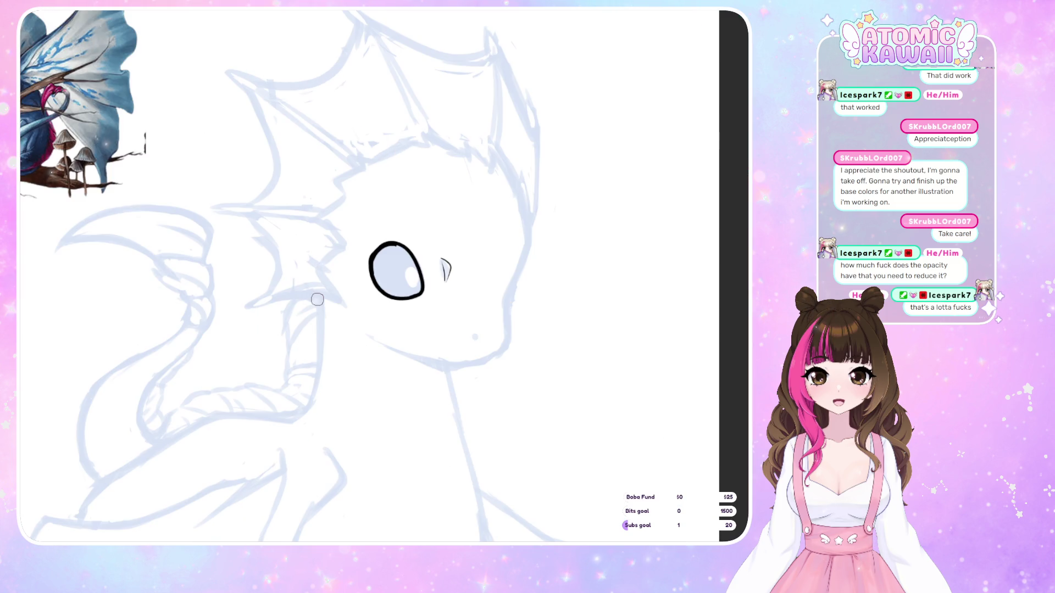
key("m")
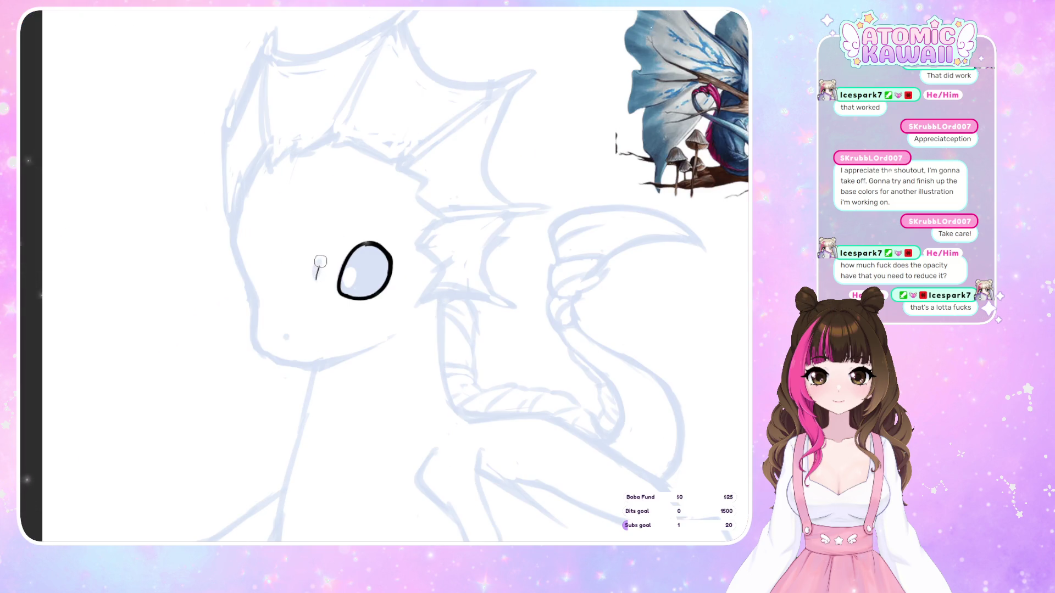
key("m")
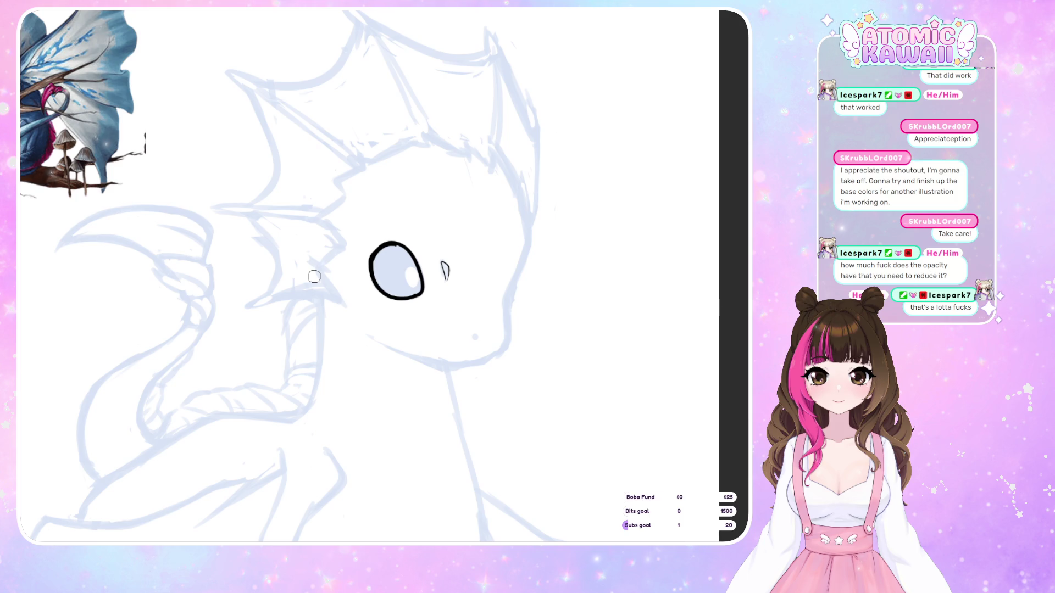
key("m")
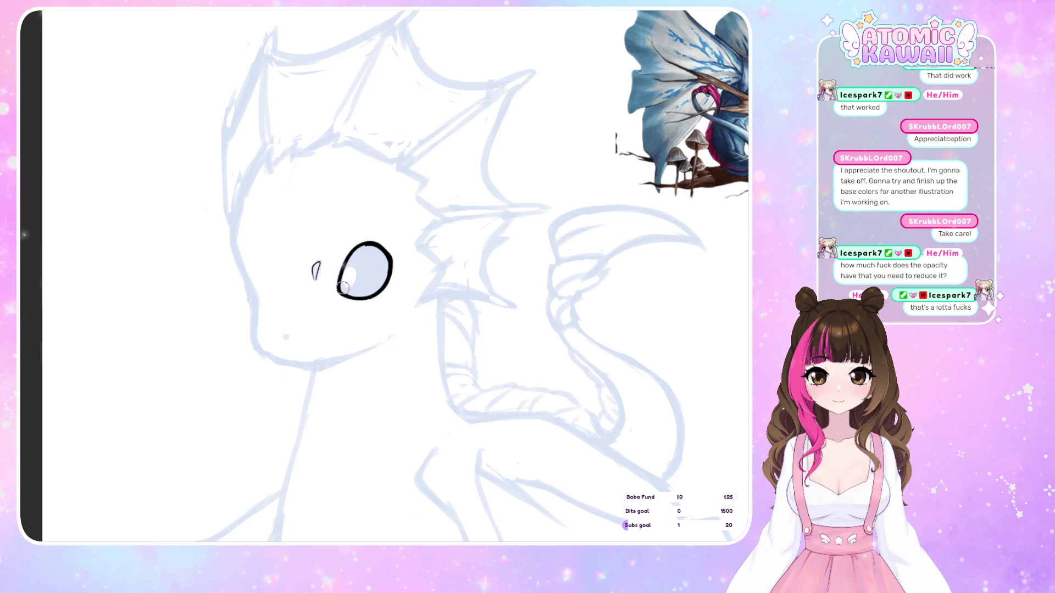
left_click_drag(340, 289, 345, 261)
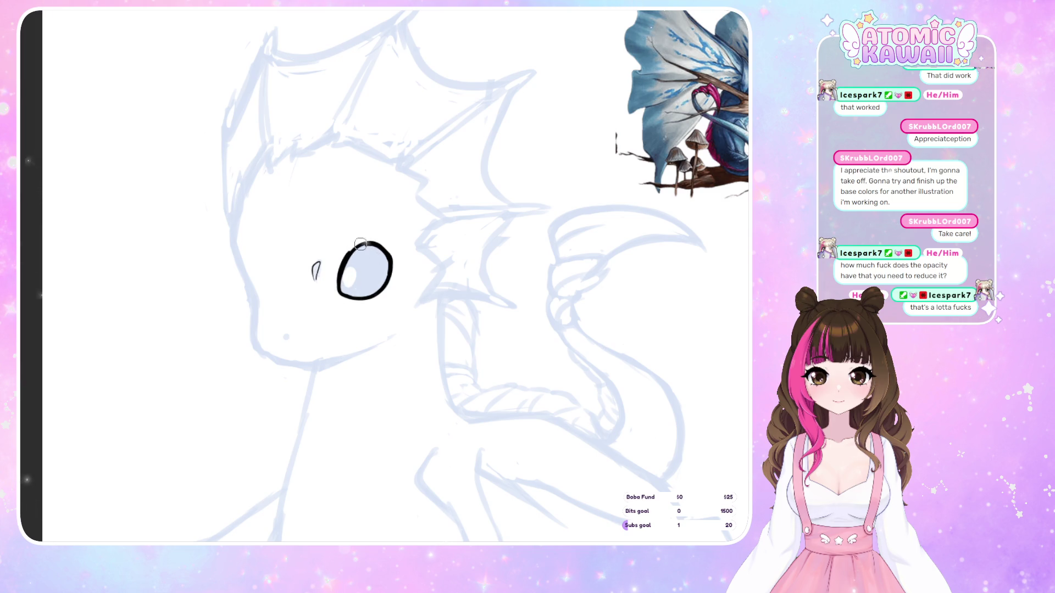
key("m")
key("m")
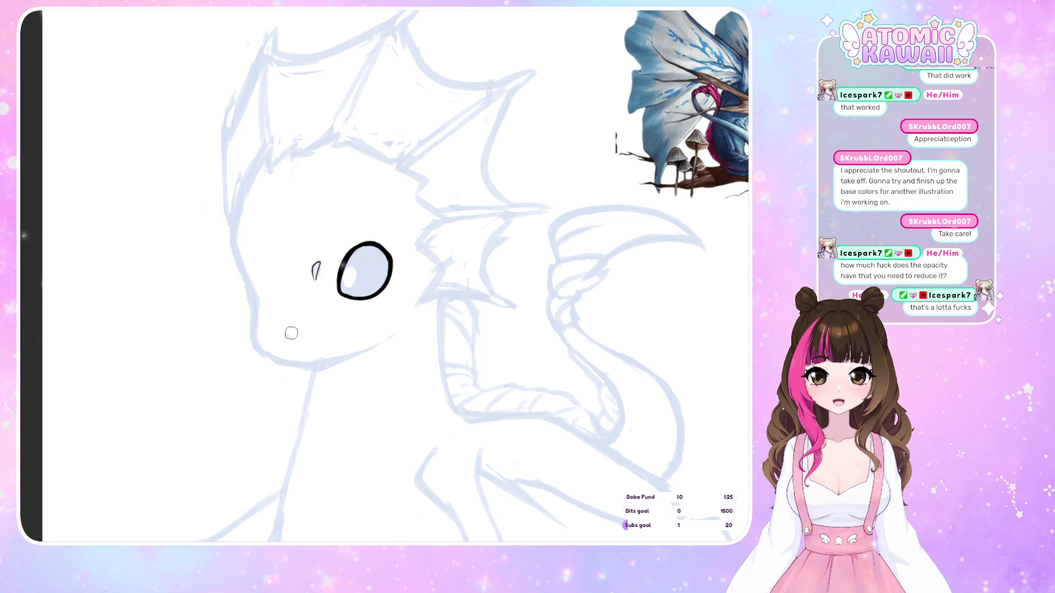
- Draw a tiny black nostril stroke on the dragon's snout
left_click_drag(285, 335, 287, 339)
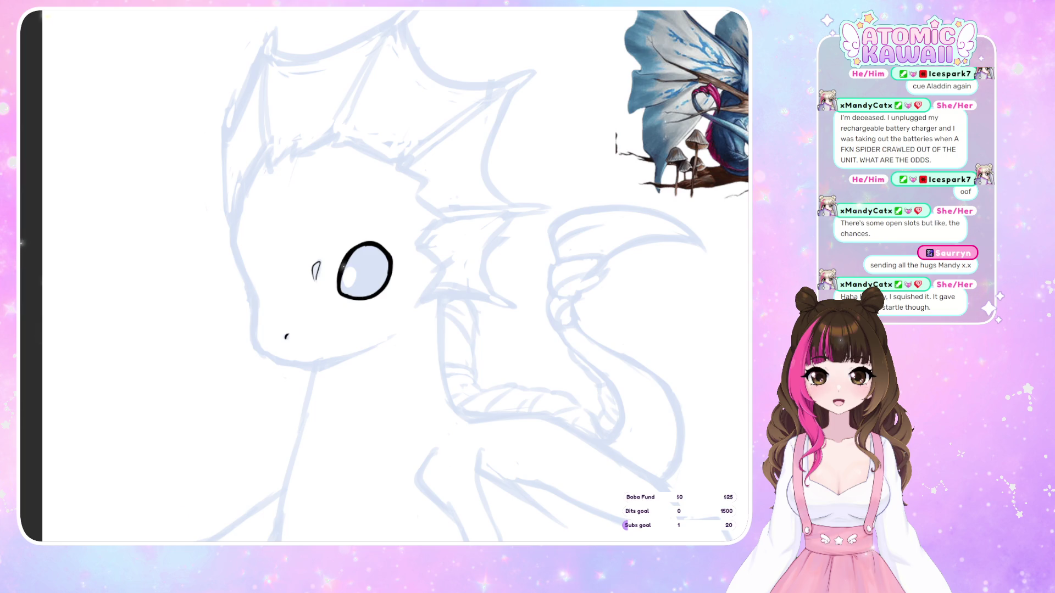
- Ink the curved front of the head from the crown down toward the snout
left_click_drag(250, 175, 233, 223)
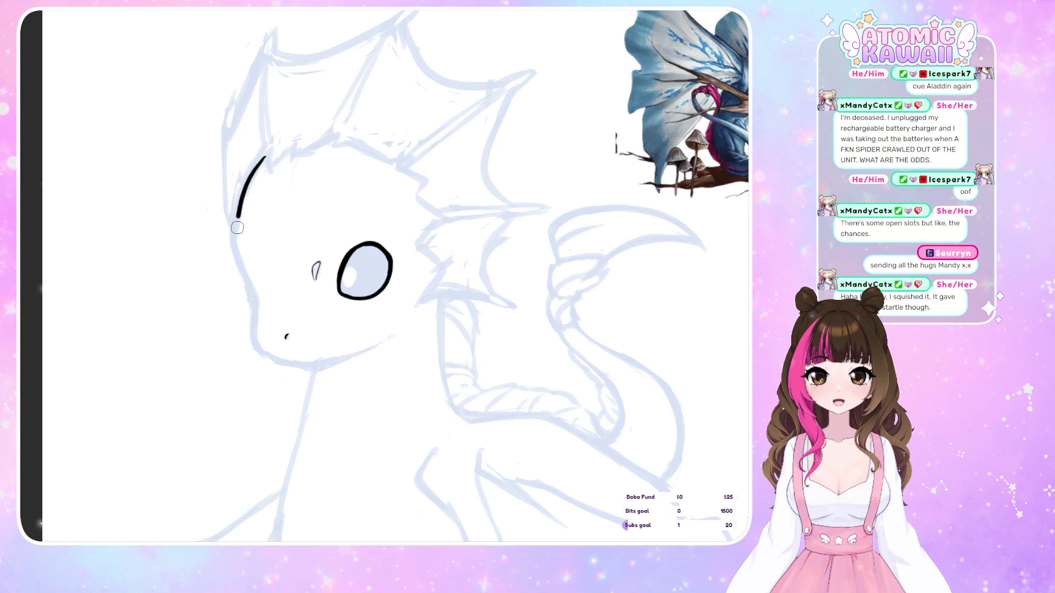
key("ctrl+z")
mouse_move(267, 154)
left_mouse_down()
mouse_move(247, 170)
mouse_move(231, 233)
mouse_move(254, 305)
left_mouse_up()
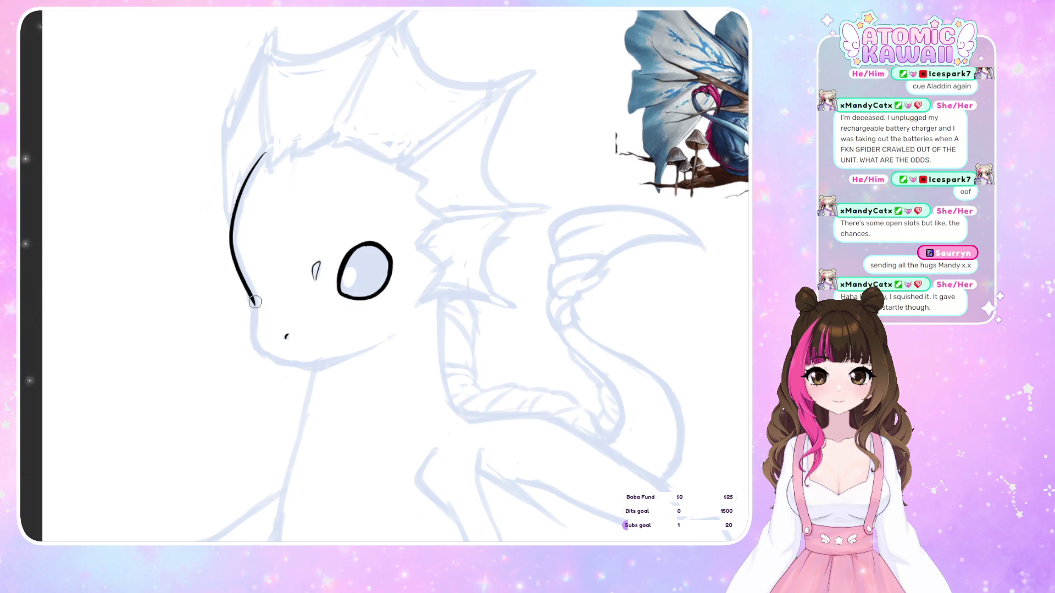
mouse_move(254, 306)
left_mouse_down()
mouse_move(256, 350)
mouse_move(284, 362)
mouse_move(332, 363)
mouse_move(381, 342)
left_mouse_up()
- Ink and thicken the chin line up to the jaw, checking it in a mirrored view
key("h")
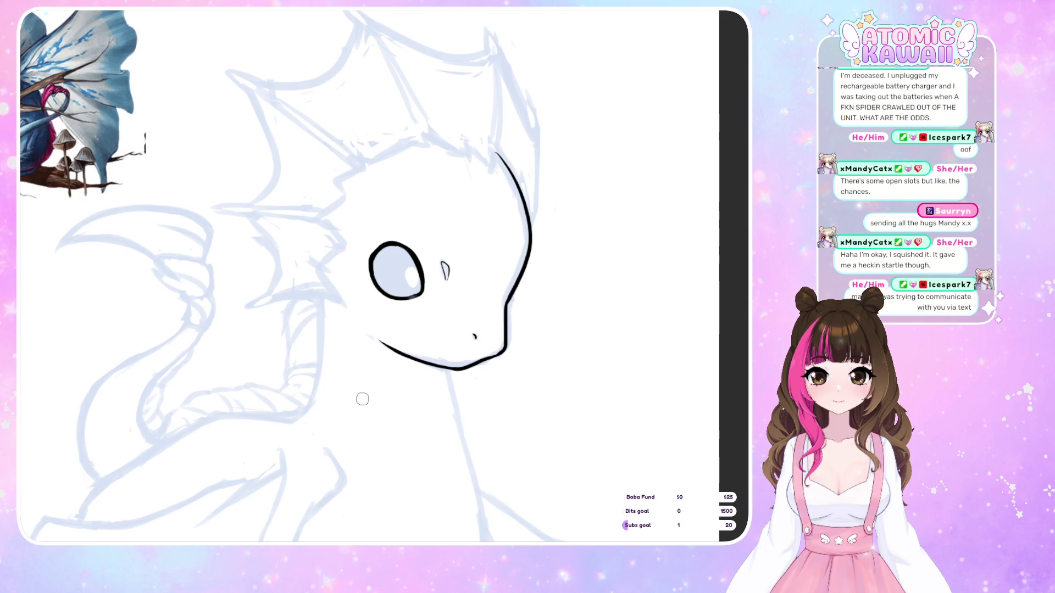
key("h")
key("h")
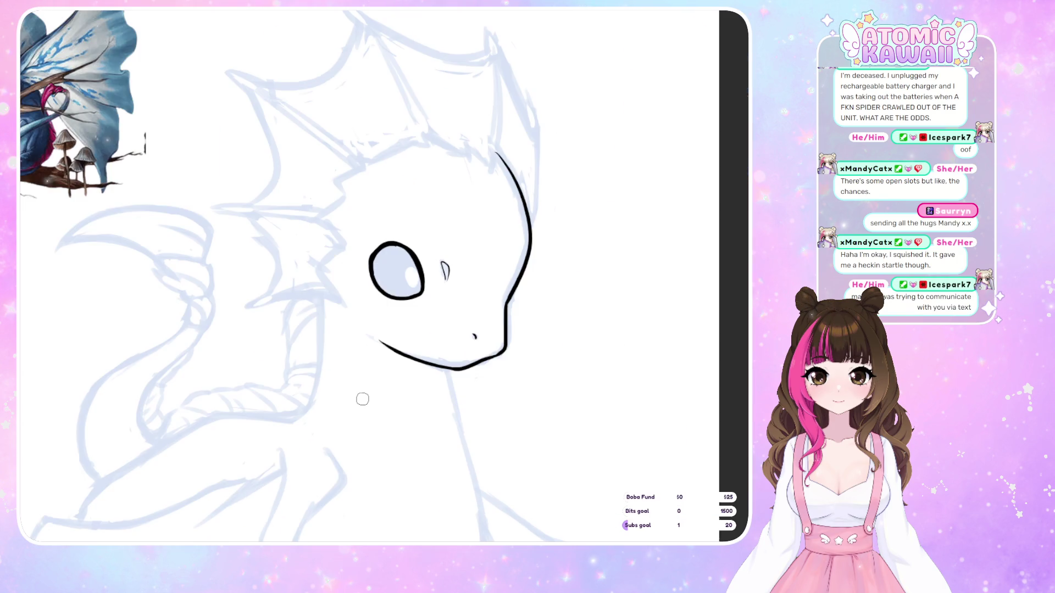
key("ctrl+z")
key("ctrl+z")
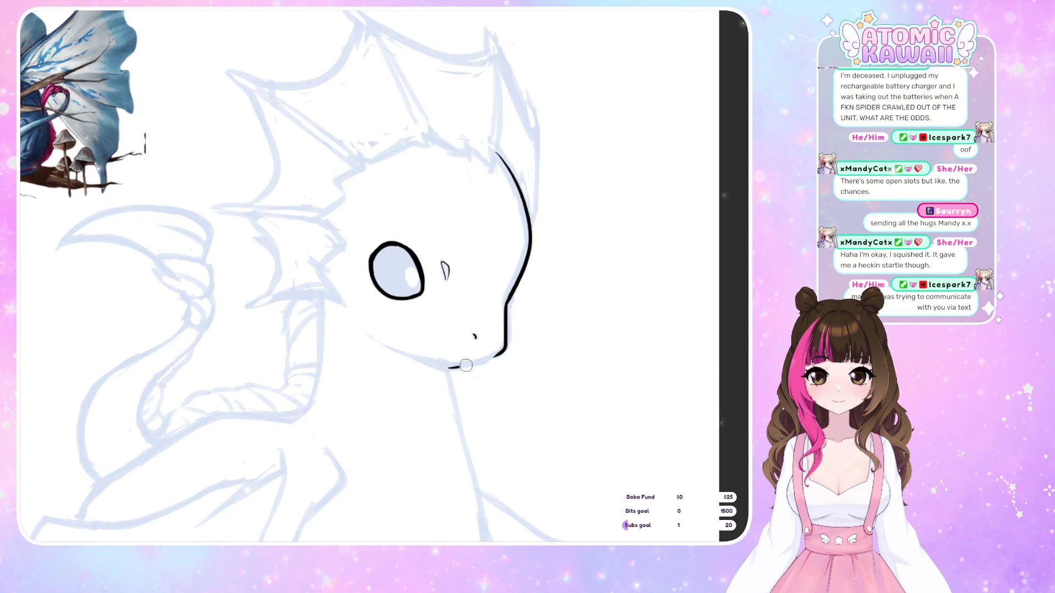
left_click_drag(448, 368, 504, 349)
key("h")
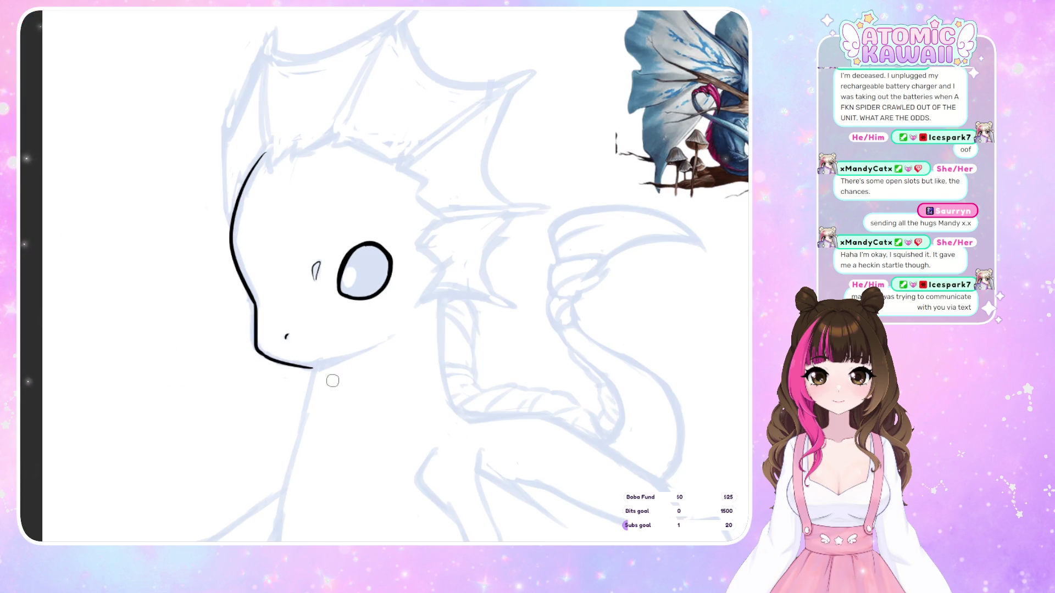
left_click_drag(321, 366, 391, 332)
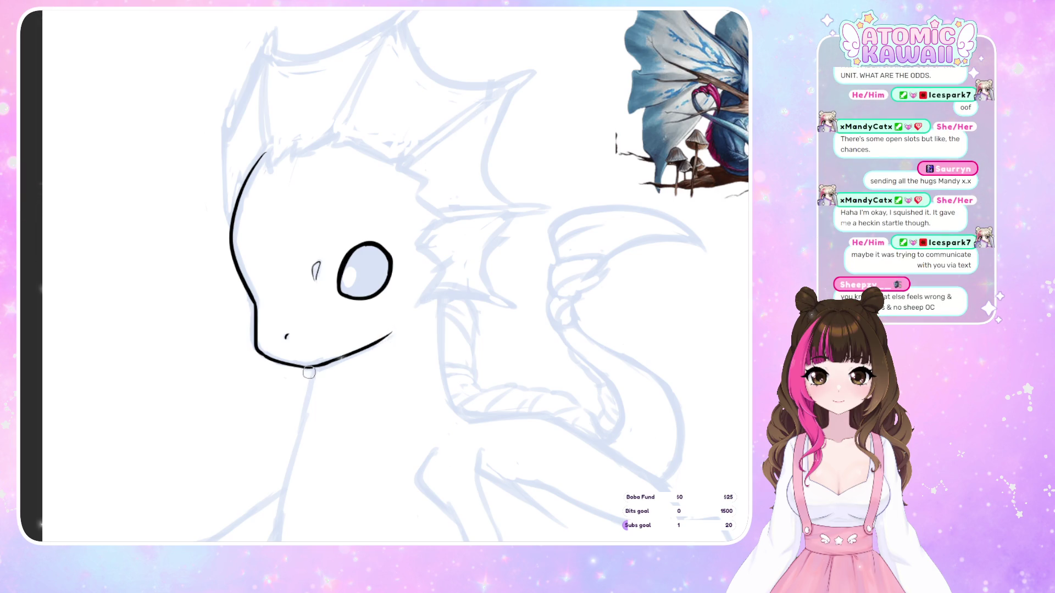
key("h")
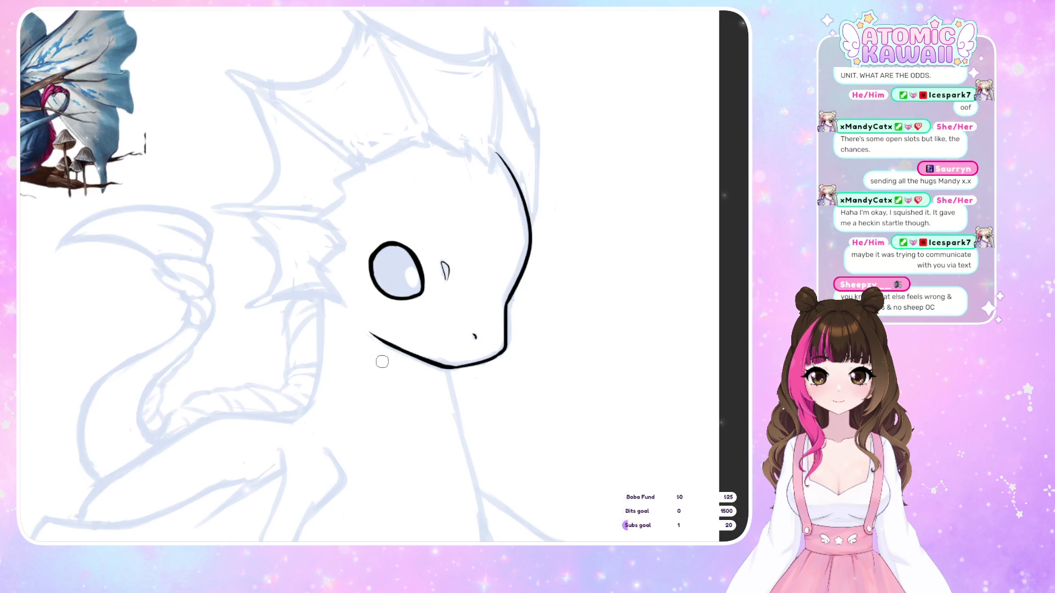
left_click_drag(438, 366, 499, 359)
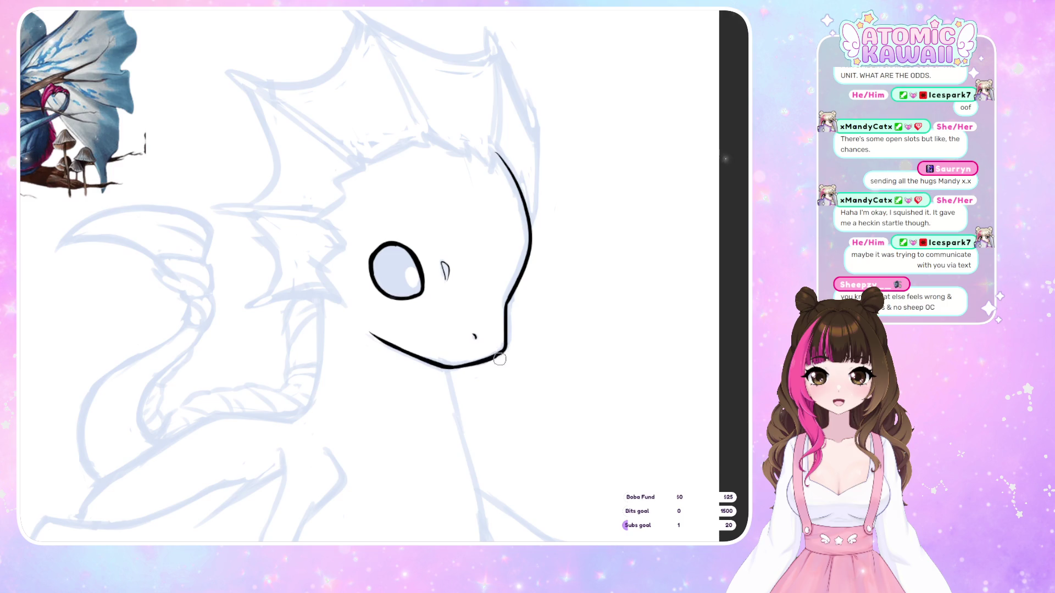
key("h")
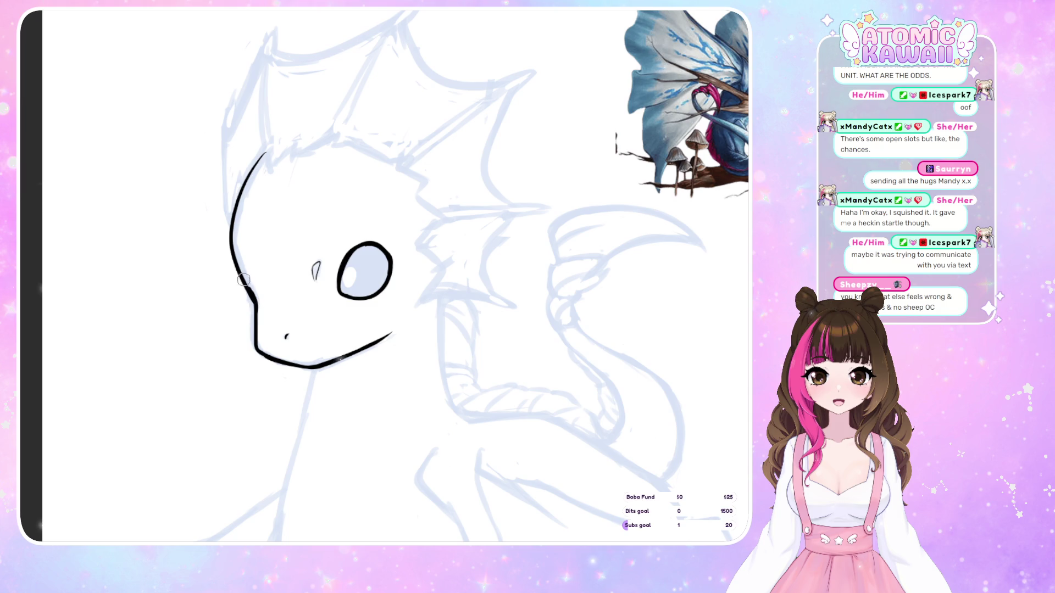
- Thicken the upper head outline and cheek, and ink the lower jaw toward the neck
key("h")
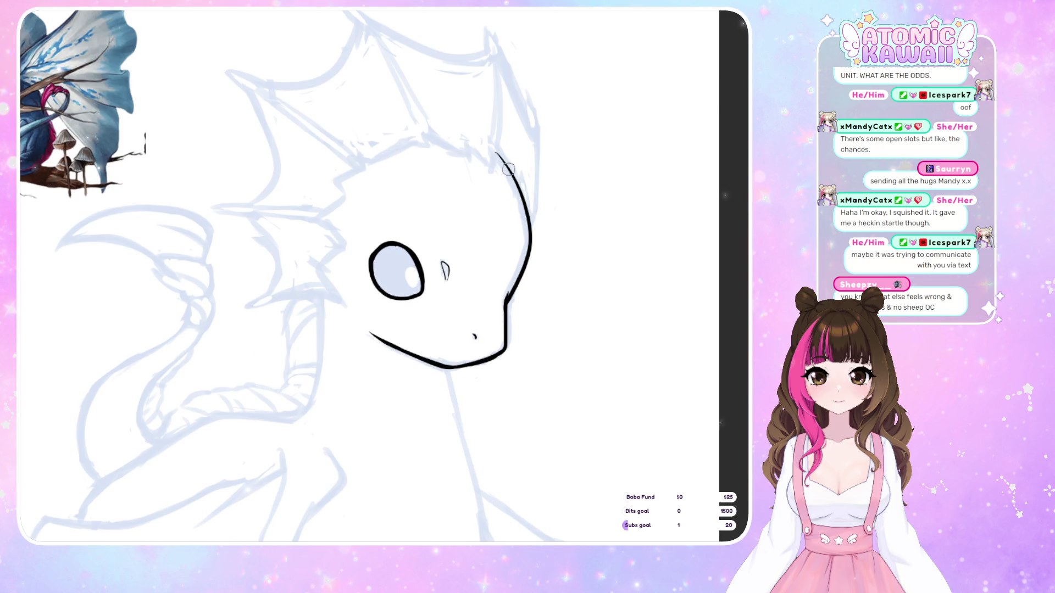
mouse_move(508, 169)
left_mouse_down()
mouse_move(519, 192)
mouse_move(497, 157)
mouse_move(528, 222)
mouse_move(516, 190)
left_mouse_up()
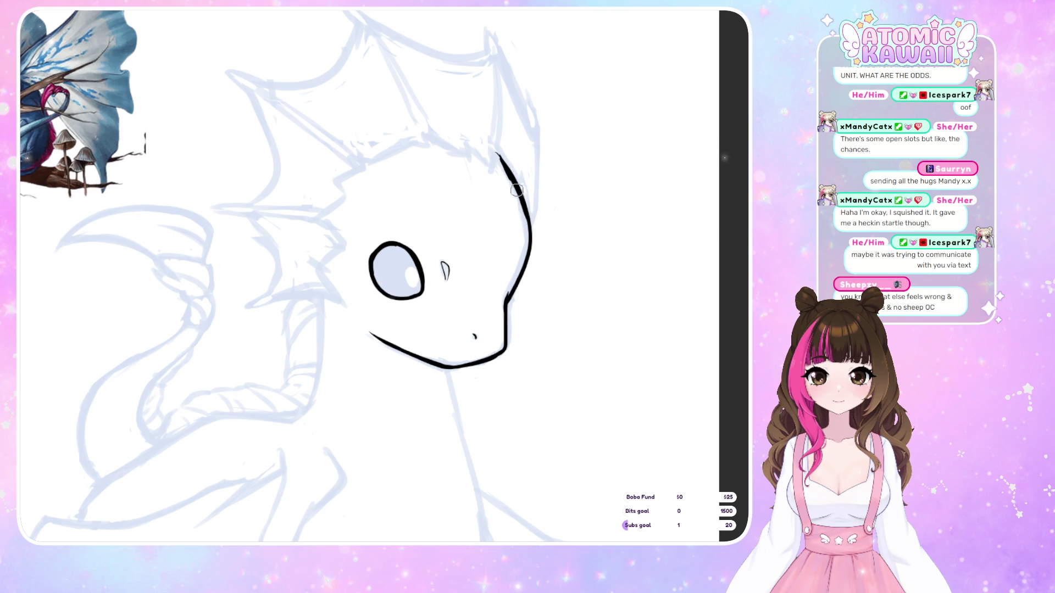
key("h")
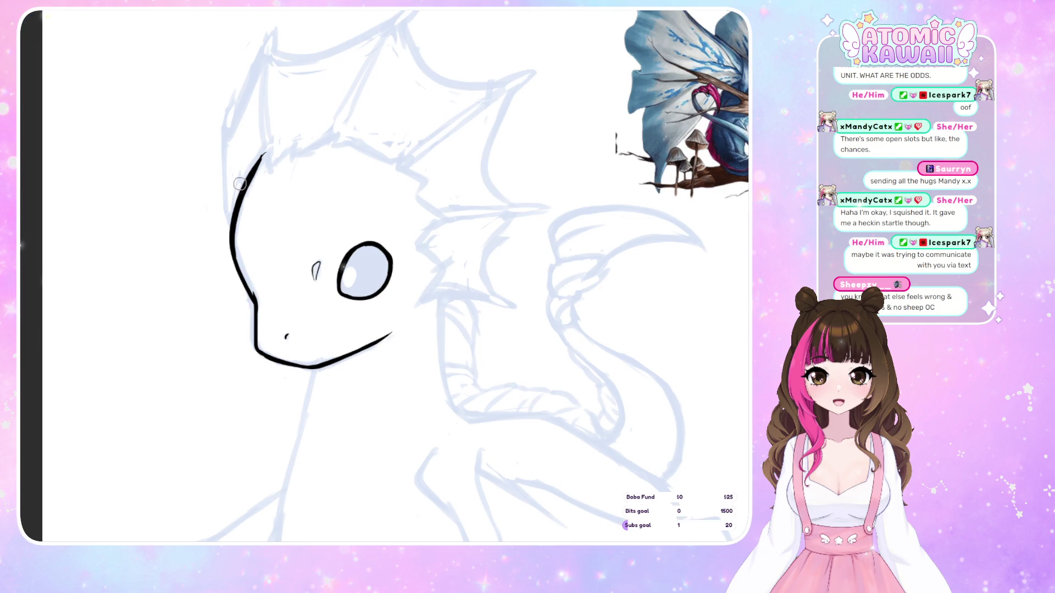
left_click_drag(235, 244, 251, 295)
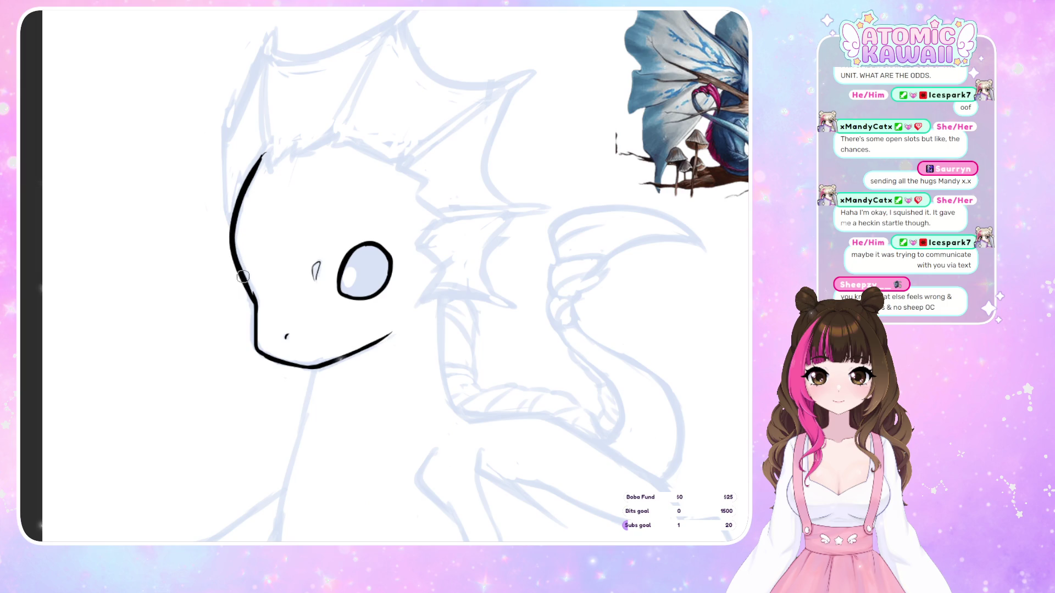
key("h")
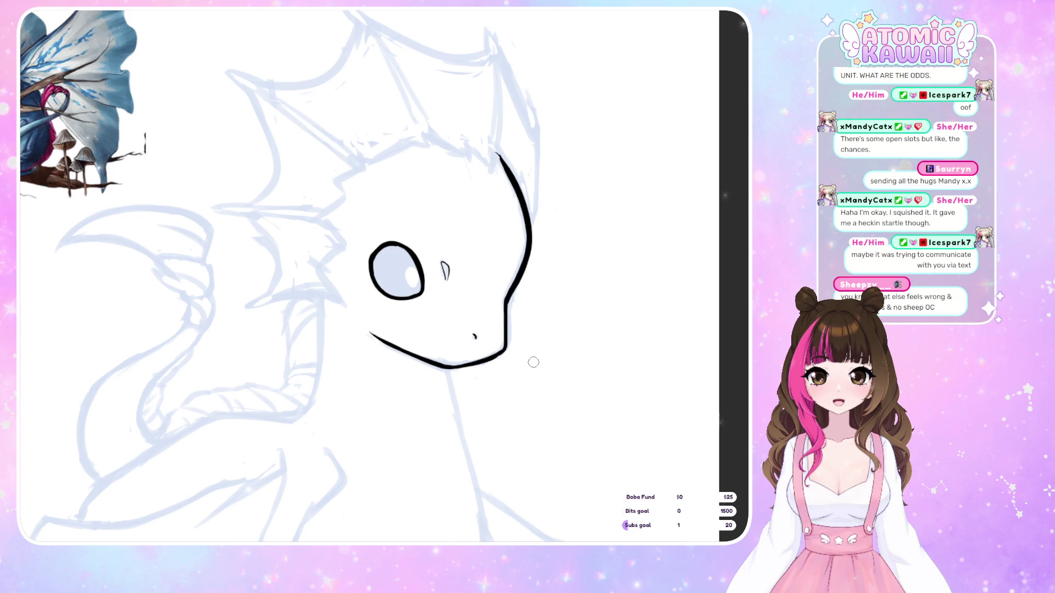
key("h")
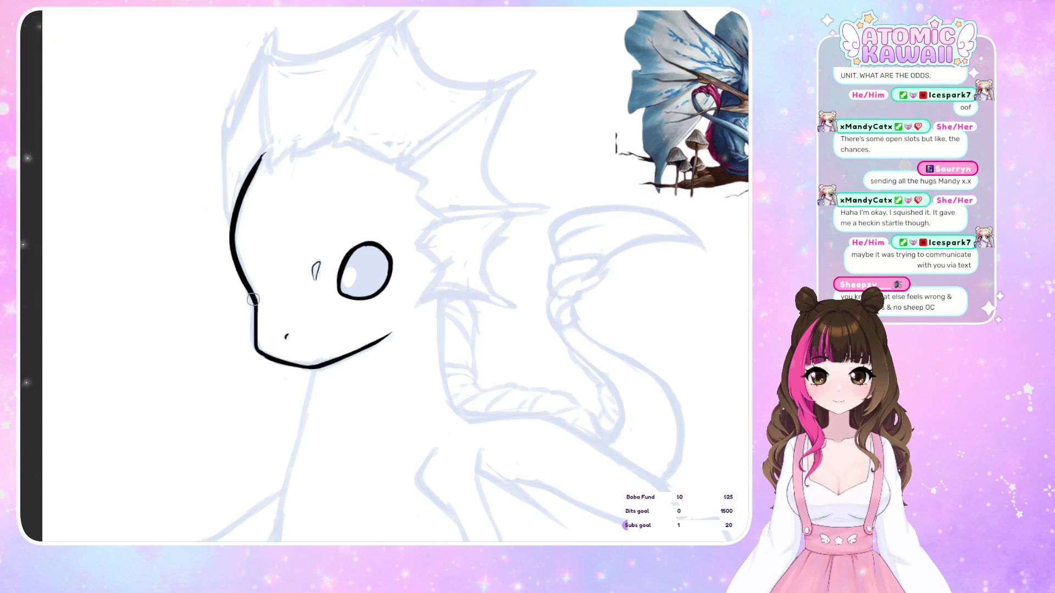
left_click_drag(253, 303, 263, 357)
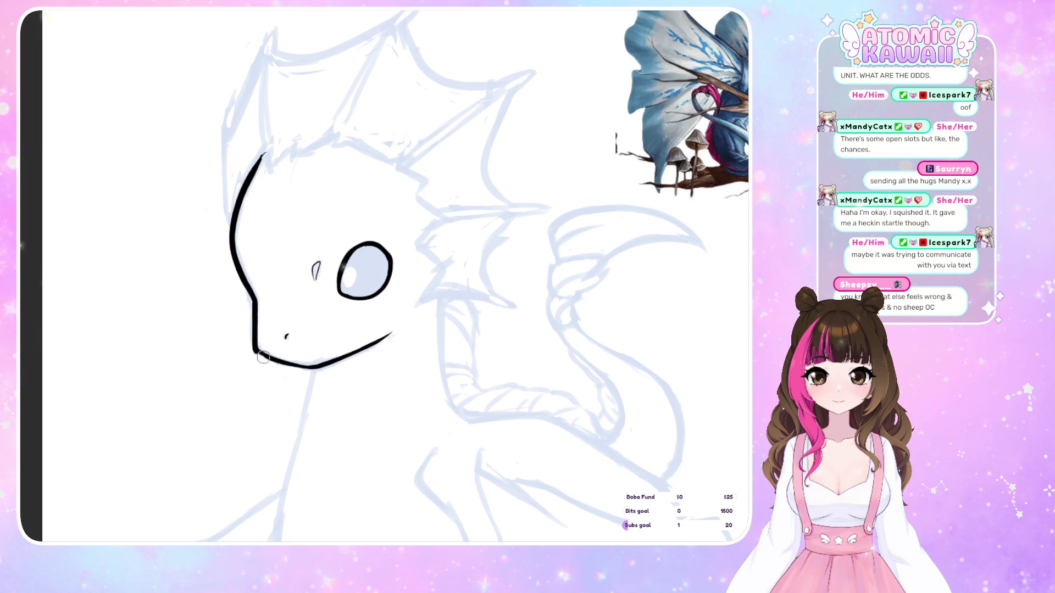
key("m")
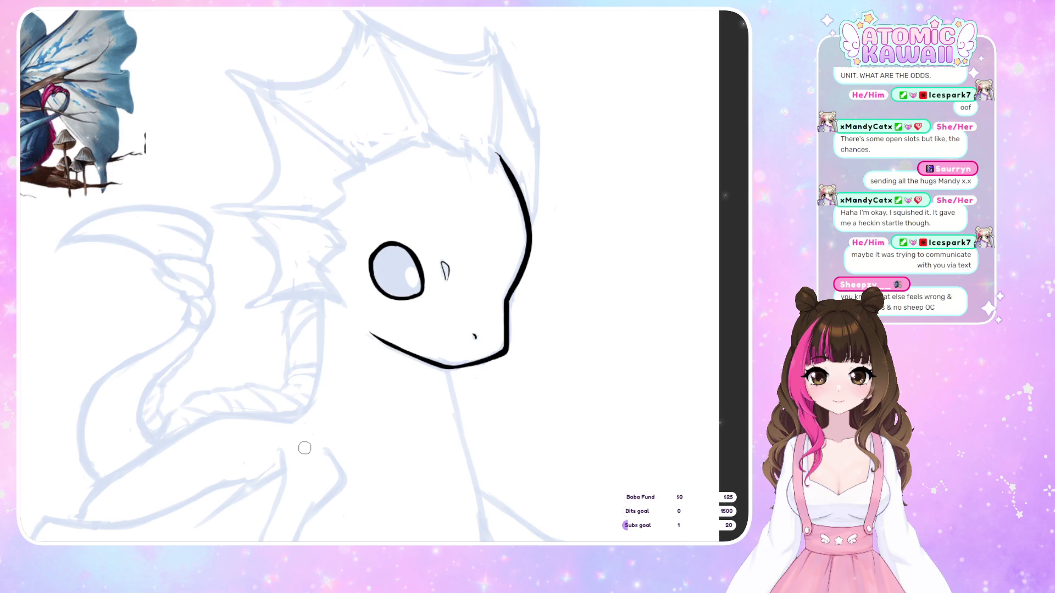
key("m")
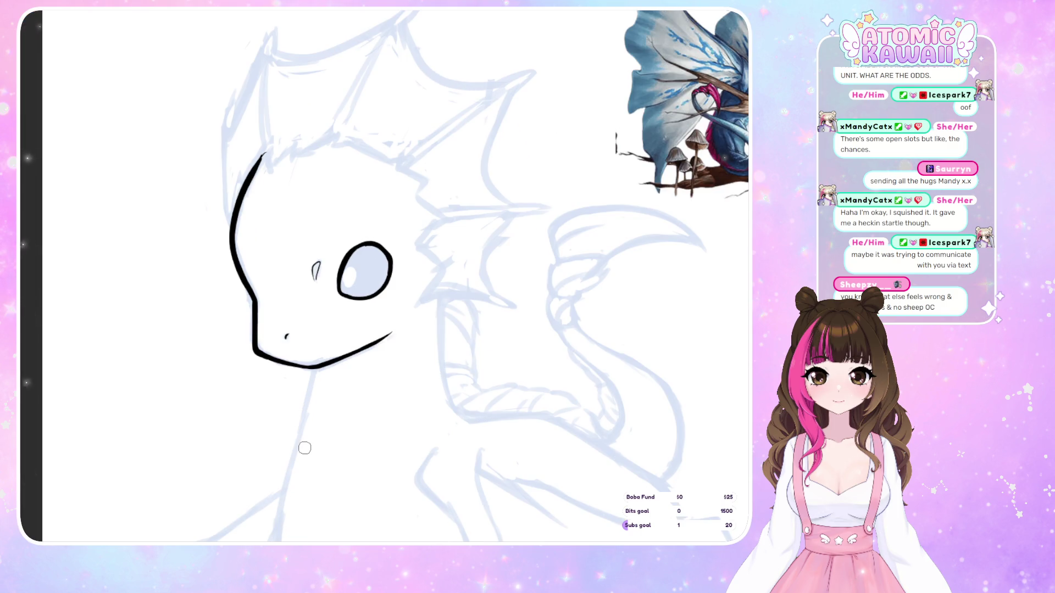
- Ink the left head outline boldly up to the crest and thicken its inner contour
left_click_drag(232, 231, 226, 150)
key("ctrl+z")
mouse_move(230, 221)
left_mouse_down()
mouse_move(225, 149)
mouse_move(262, 59)
left_mouse_up()
key("ctrl+z")
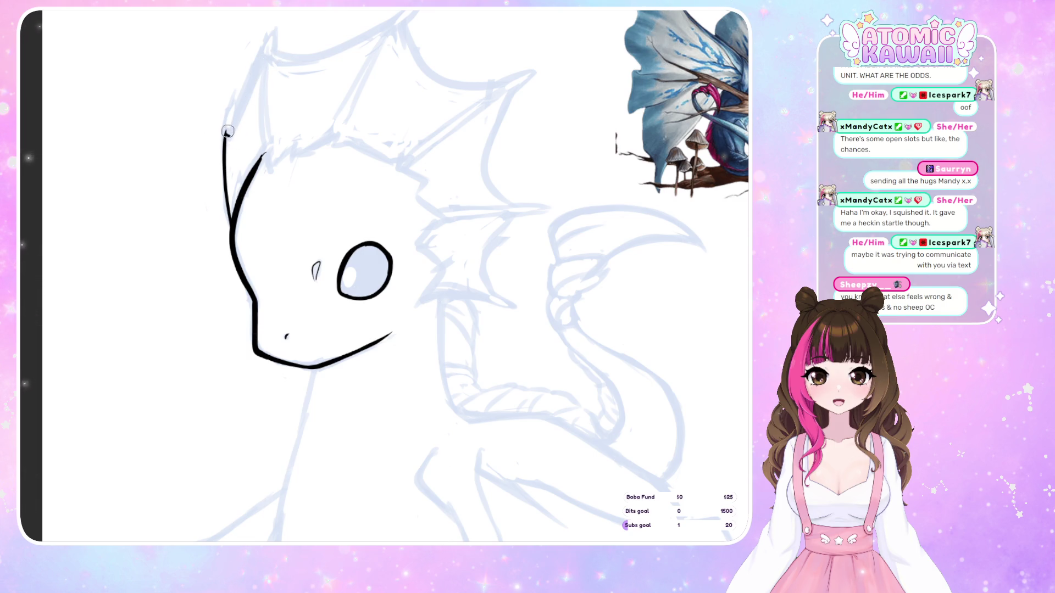
mouse_move(225, 135)
left_mouse_down()
mouse_move(265, 55)
mouse_move(287, 57)
left_mouse_up()
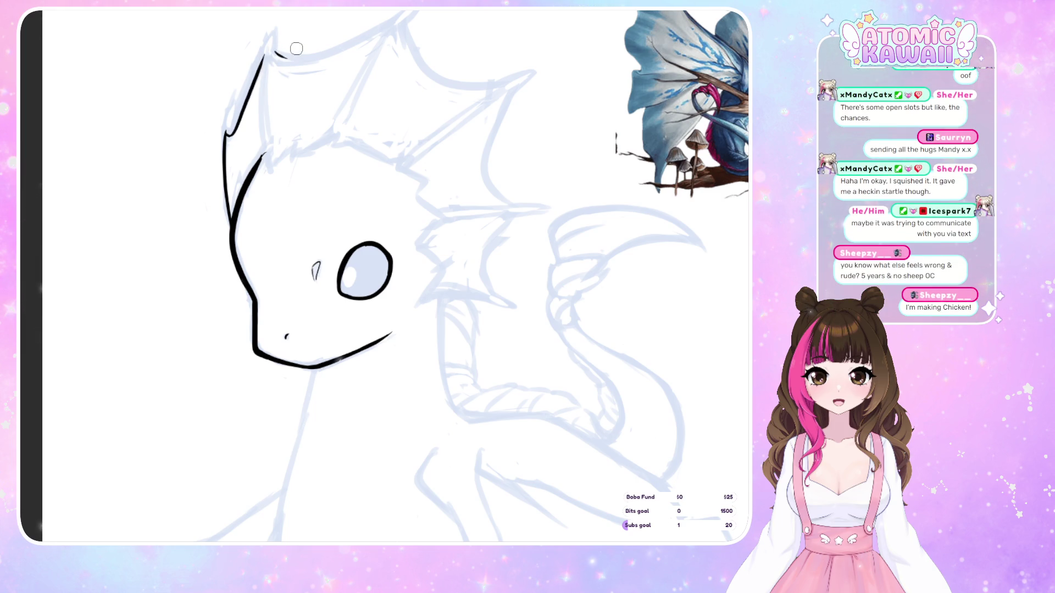
mouse_move(250, 188)
left_mouse_down()
mouse_move(230, 219)
mouse_move(243, 174)
mouse_move(240, 215)
left_mouse_up()
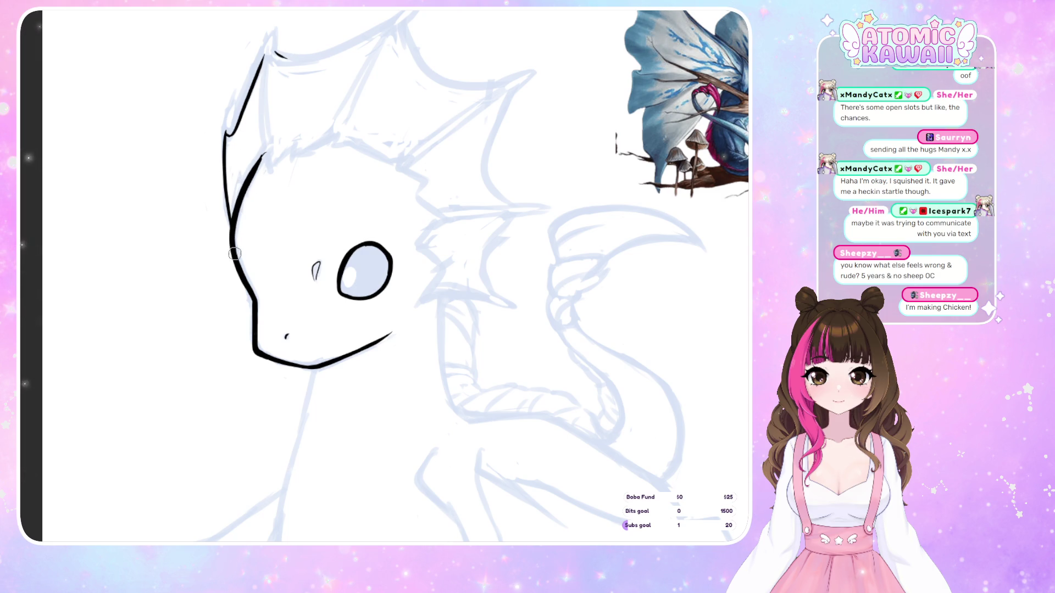
key("h")
key("h")
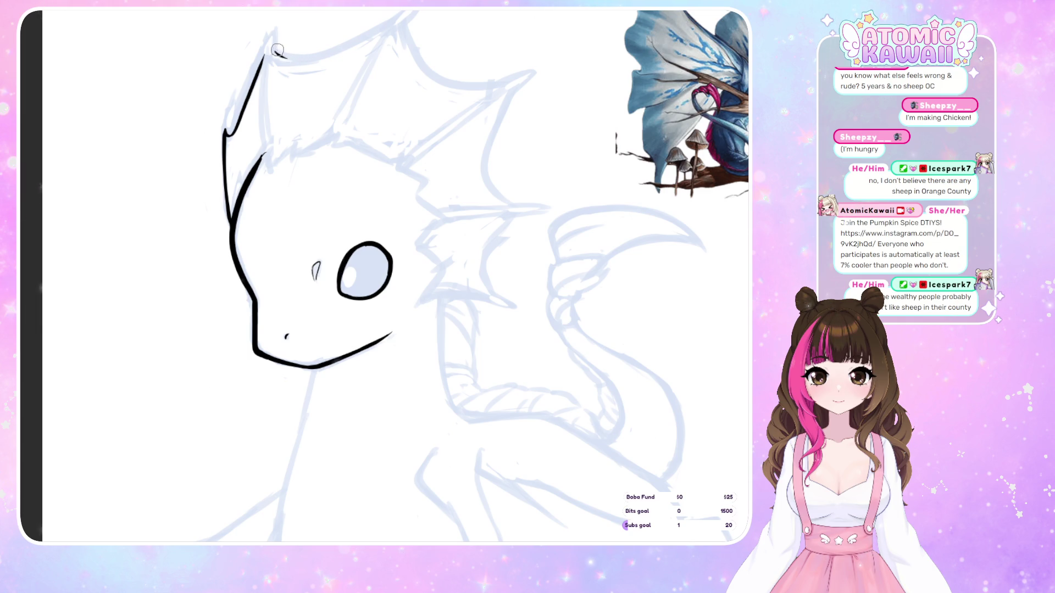
- Ink the right-side fin curves: the upper curve, its underside and the lower fin's bottom edge
mouse_move(275, 53)
left_mouse_down()
mouse_move(308, 57)
mouse_move(393, 17)
left_mouse_up()
key("ctrl+z")
scroll(392, 16, "right", 4)
scroll(326, 81, "up", 2)
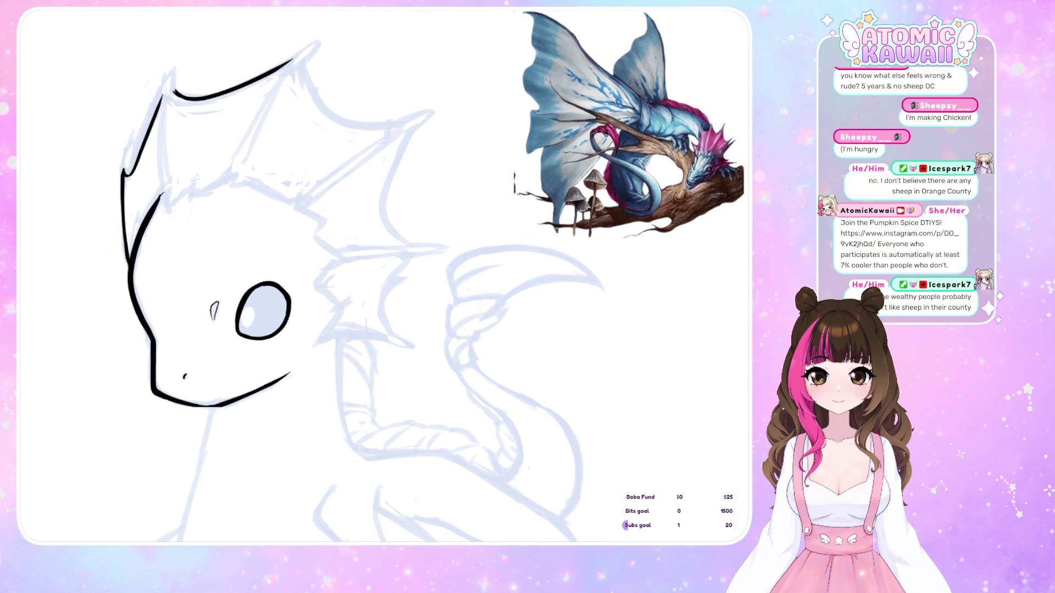
mouse_move(305, 77)
left_mouse_down()
mouse_move(310, 96)
mouse_move(396, 136)
mouse_move(383, 225)
mouse_move(408, 250)
left_mouse_up()
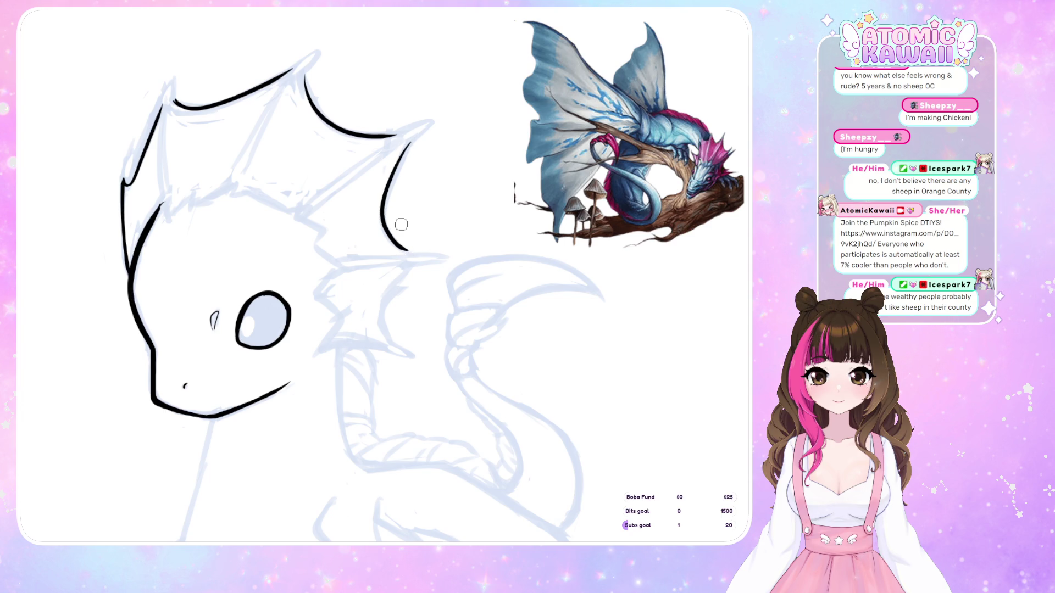
key("ctrl+z")
mouse_move(407, 141)
left_mouse_down()
mouse_move(379, 198)
mouse_move(410, 252)
left_mouse_up()
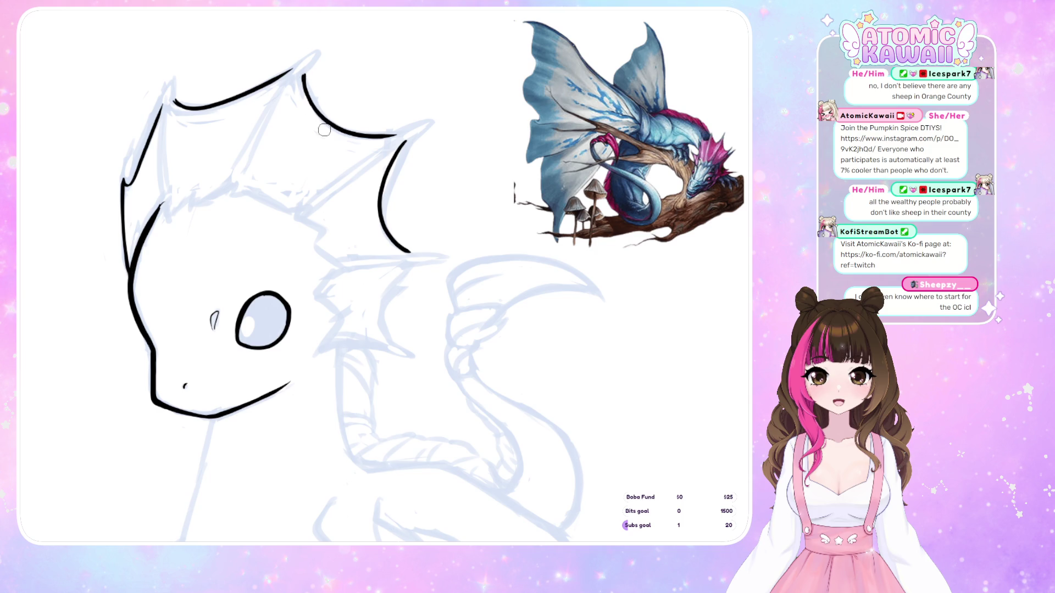
left_click_drag(400, 275, 391, 345)
key("h")
key("h")
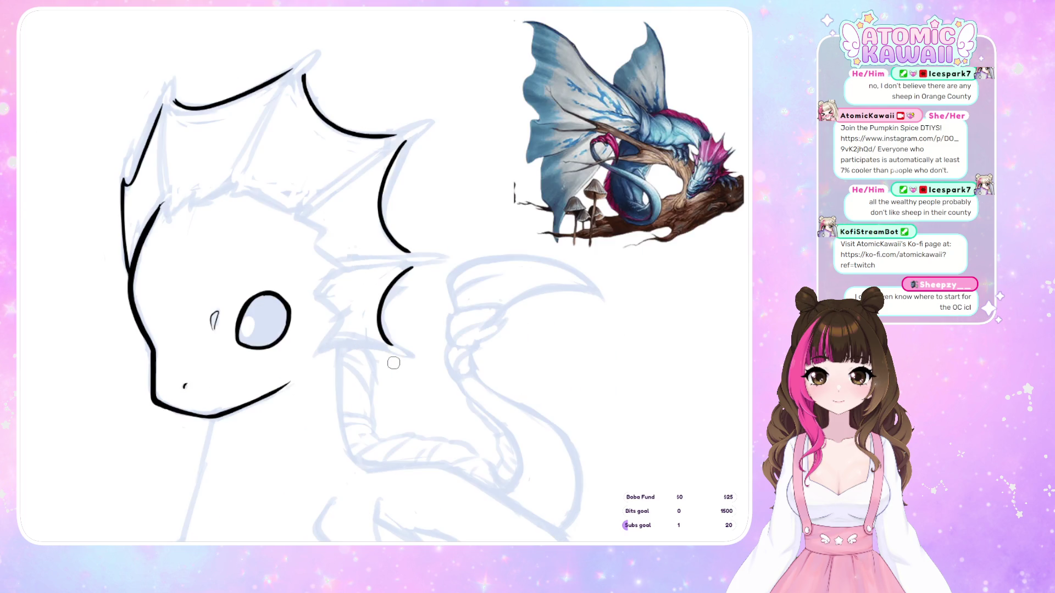
left_click_drag(316, 353, 391, 350)
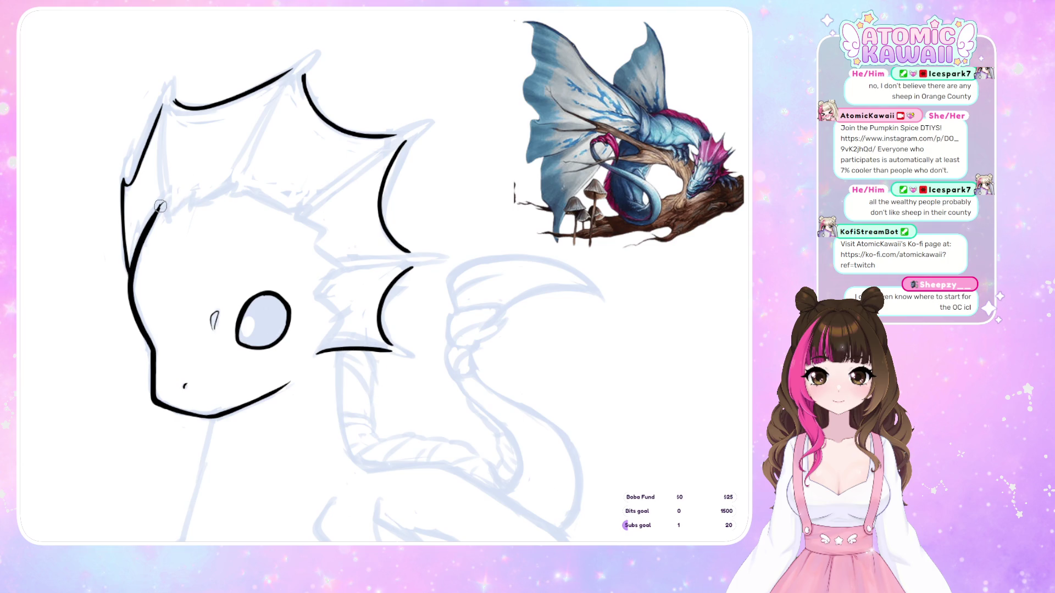
- Try several short spike strokes on the crest, undoing each attempt to redraw it
mouse_move(162, 202)
left_mouse_down()
mouse_move(166, 220)
mouse_move(161, 206)
left_mouse_up()
key("ctrl+z")
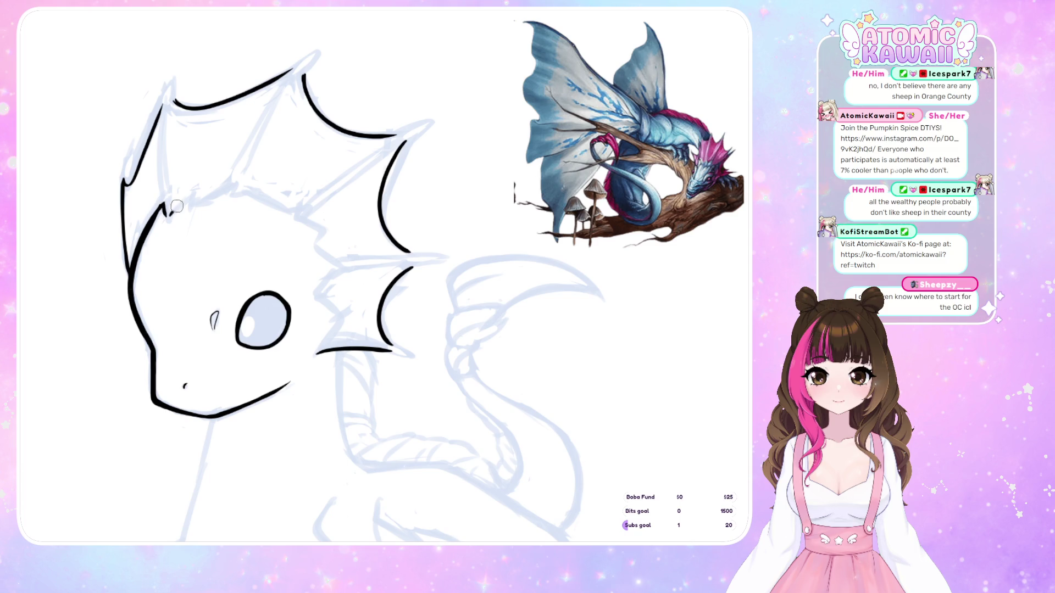
left_click_drag(166, 218, 236, 171)
key("ctrl+z")
key("ctrl+z")
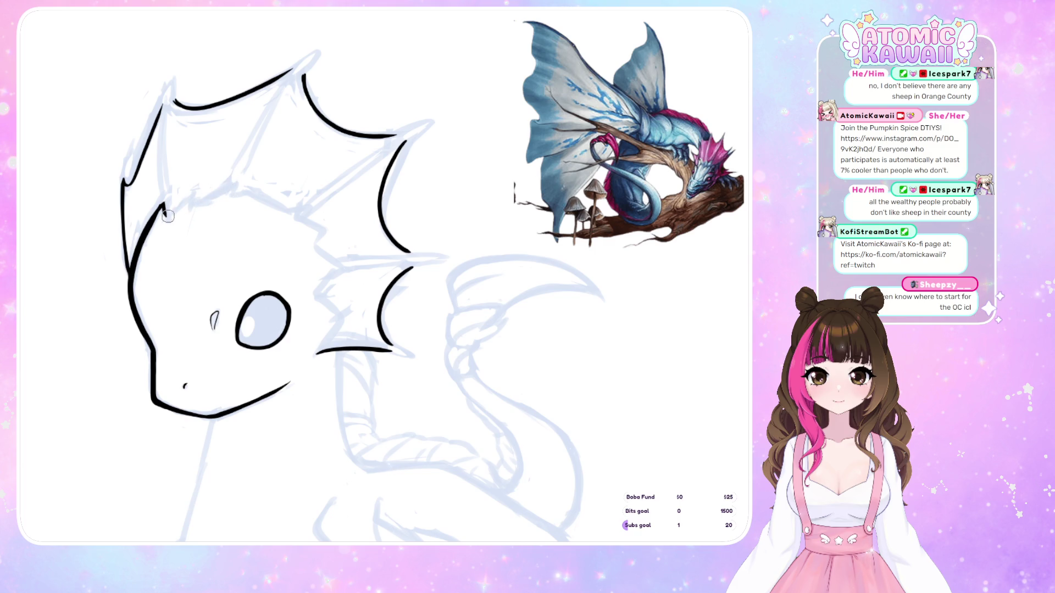
mouse_move(167, 217)
left_mouse_down()
mouse_move(196, 187)
mouse_move(193, 207)
left_mouse_up()
key("ctrl+z")
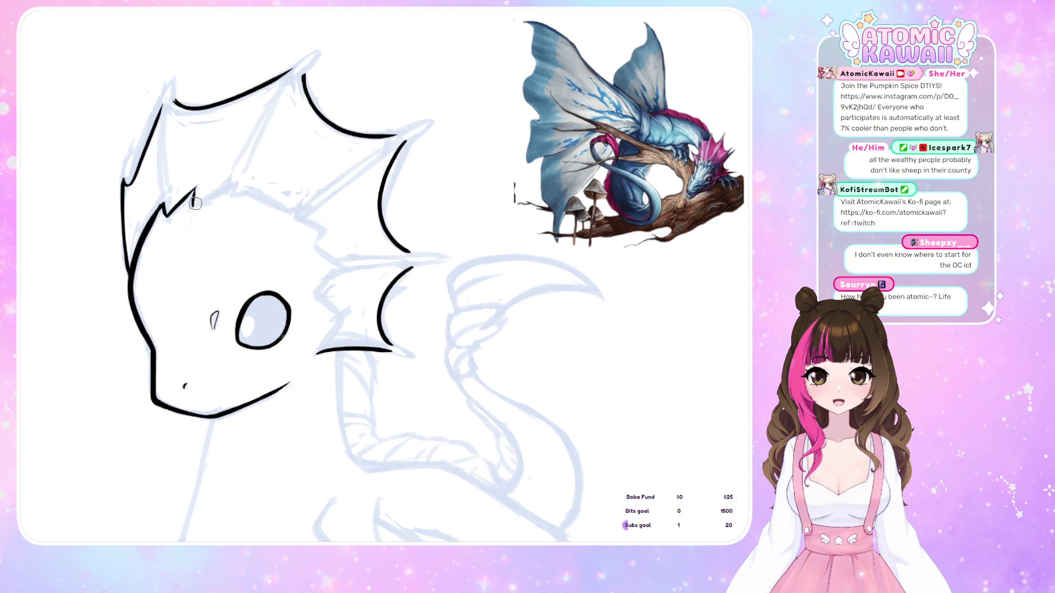
left_click_drag(193, 204, 235, 177)
key("ctrl+z")
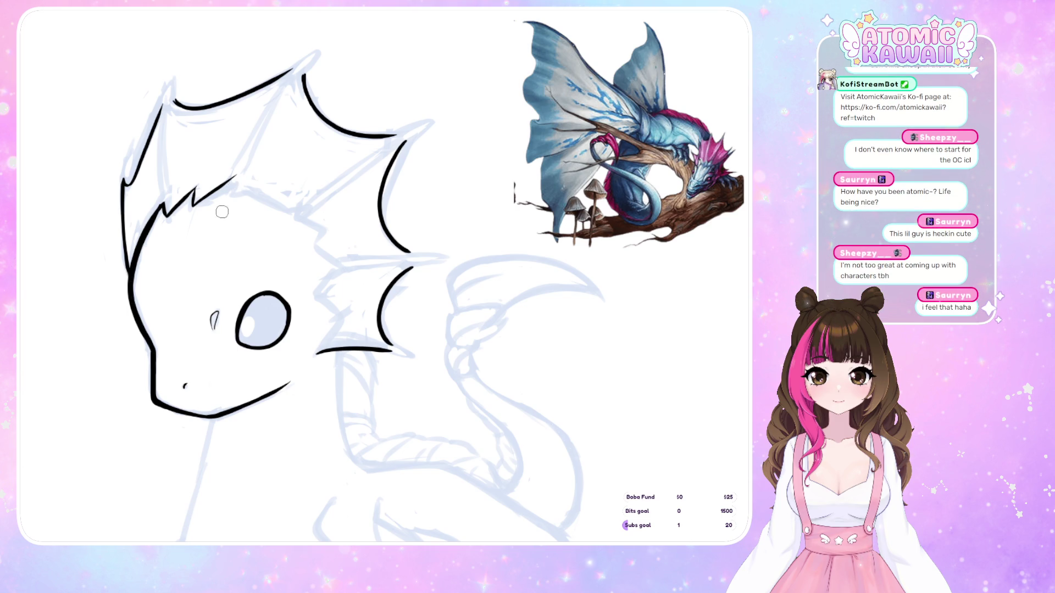
- Redraw the brow crest stroke as one curve in mirrored view, removing its jagged left part
key("ctrl+z")
left_click_drag(192, 204, 225, 189)
key("ctrl+z")
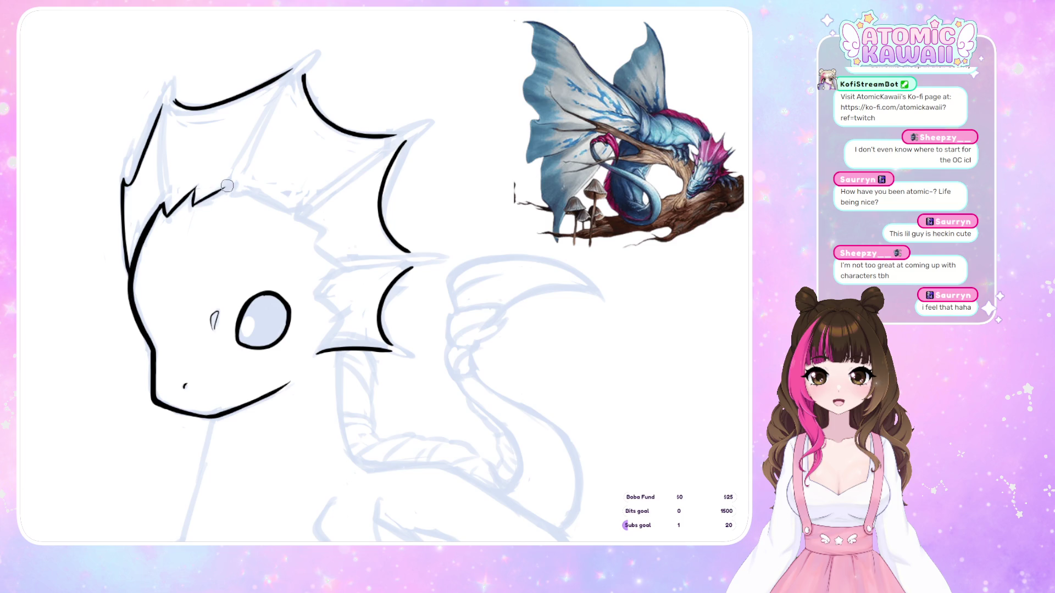
key("m")
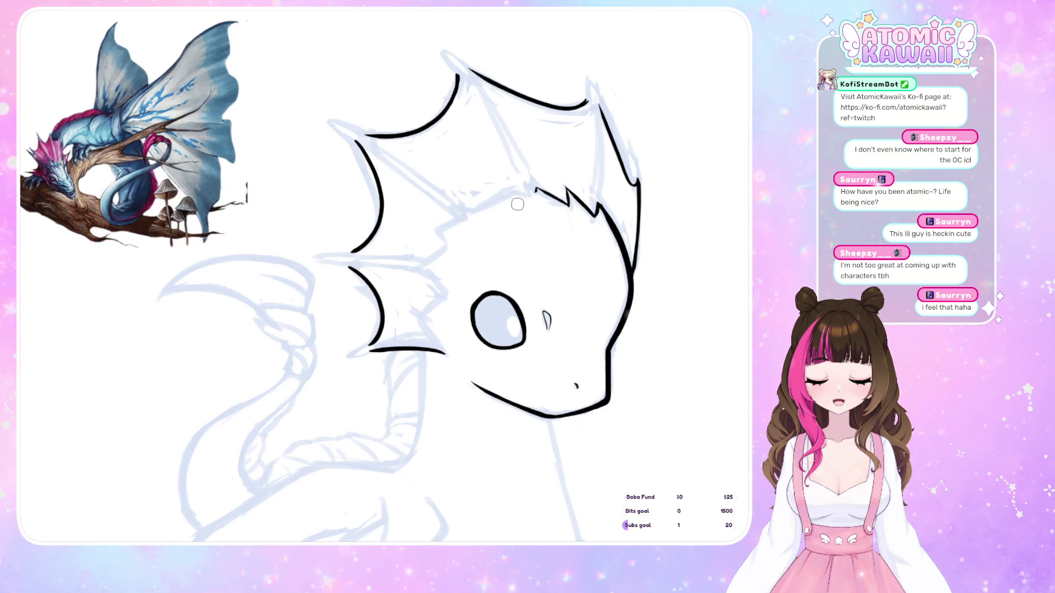
left_click_drag(535, 191, 475, 210)
key("ctrl+z")
key("ctrl+z")
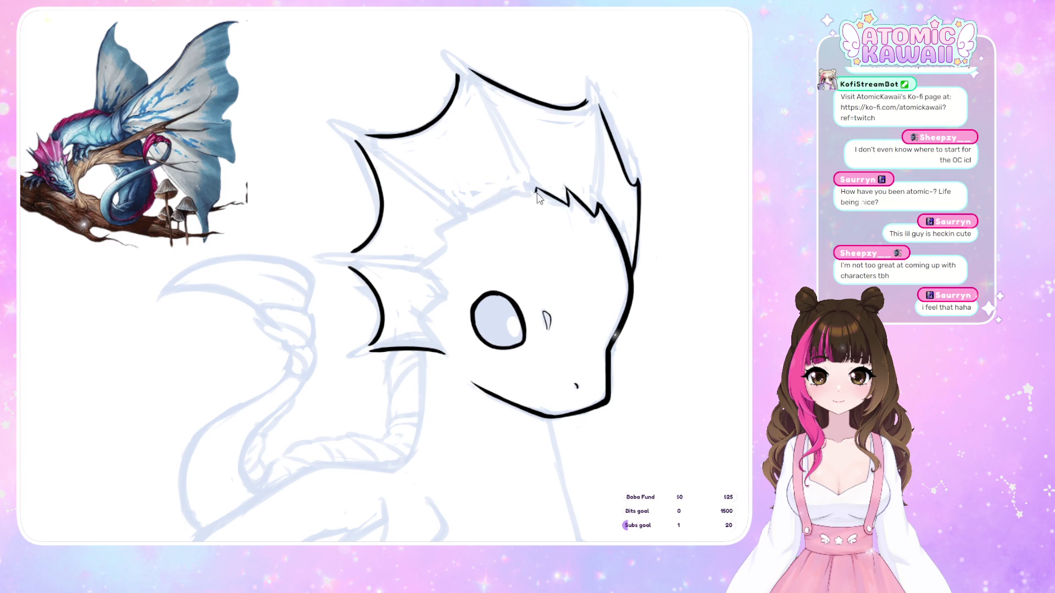
left_click_drag(535, 191, 484, 205)
key("m")
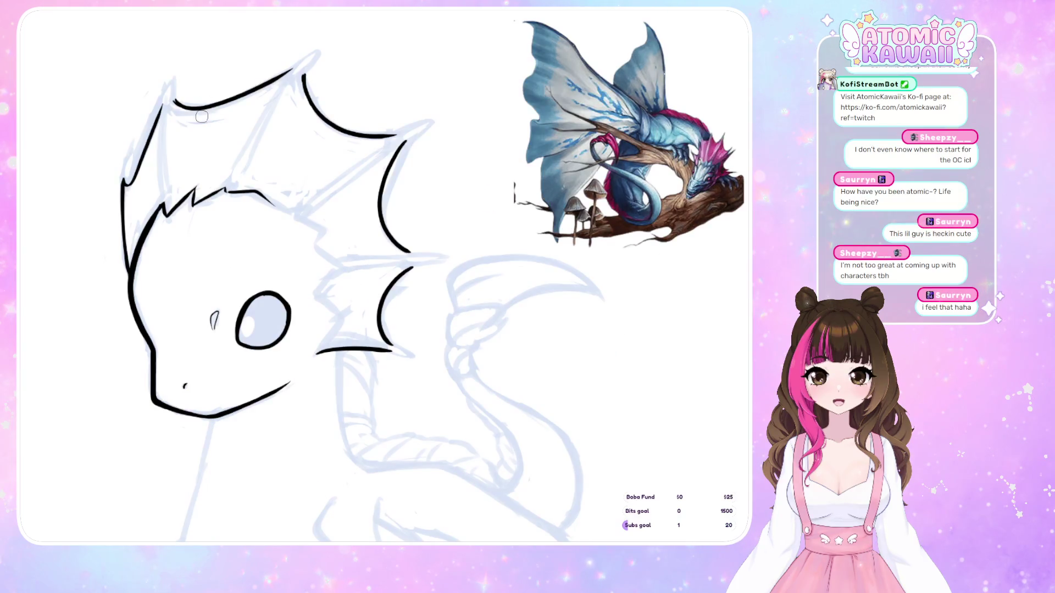
key("ctrl+z")
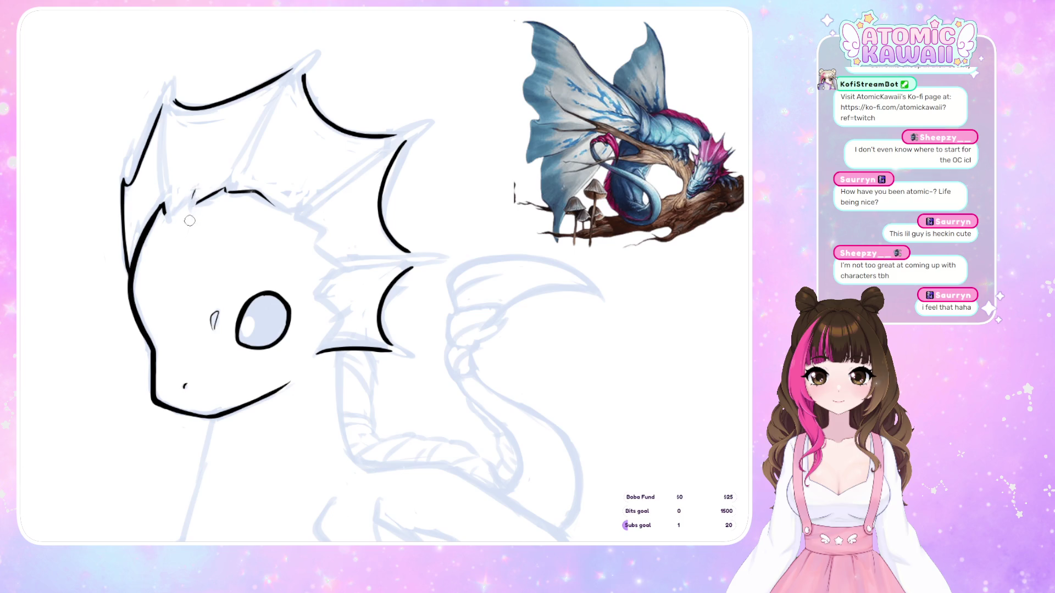
- Ink the crest's left spike, bridge the gap rightward, and reshape the left head outline
left_click_drag(164, 215, 196, 193)
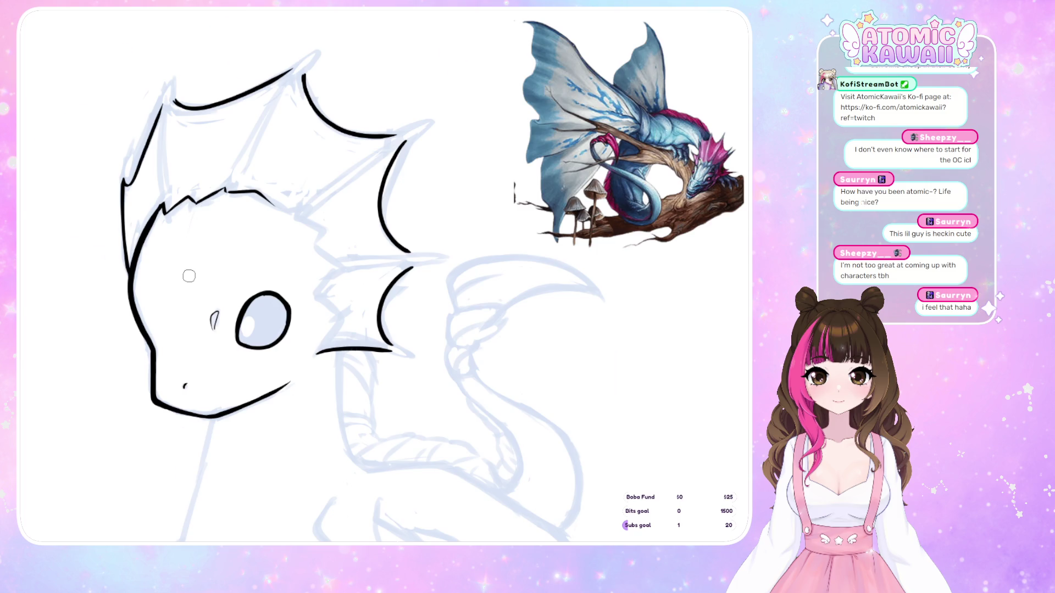
key("m")
key("m")
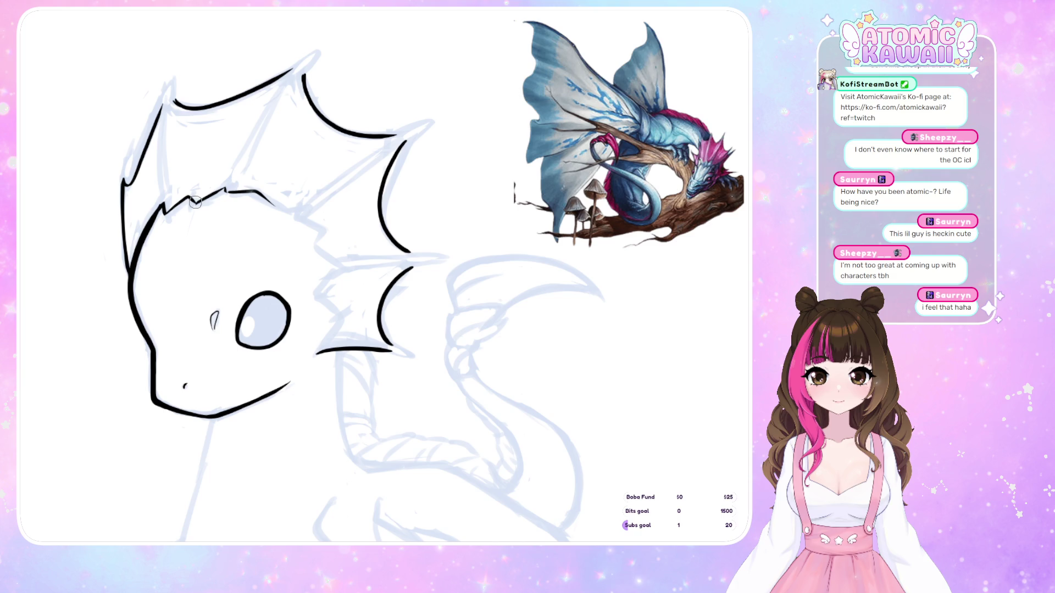
left_click_drag(199, 201, 225, 187)
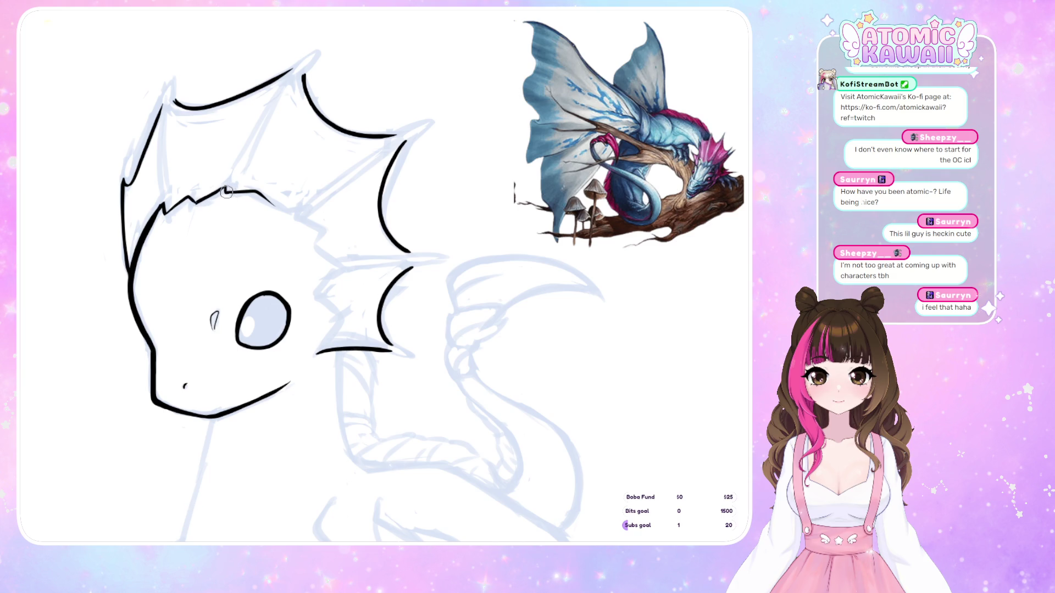
left_click_drag(226, 192, 263, 188)
key("ctrl+z")
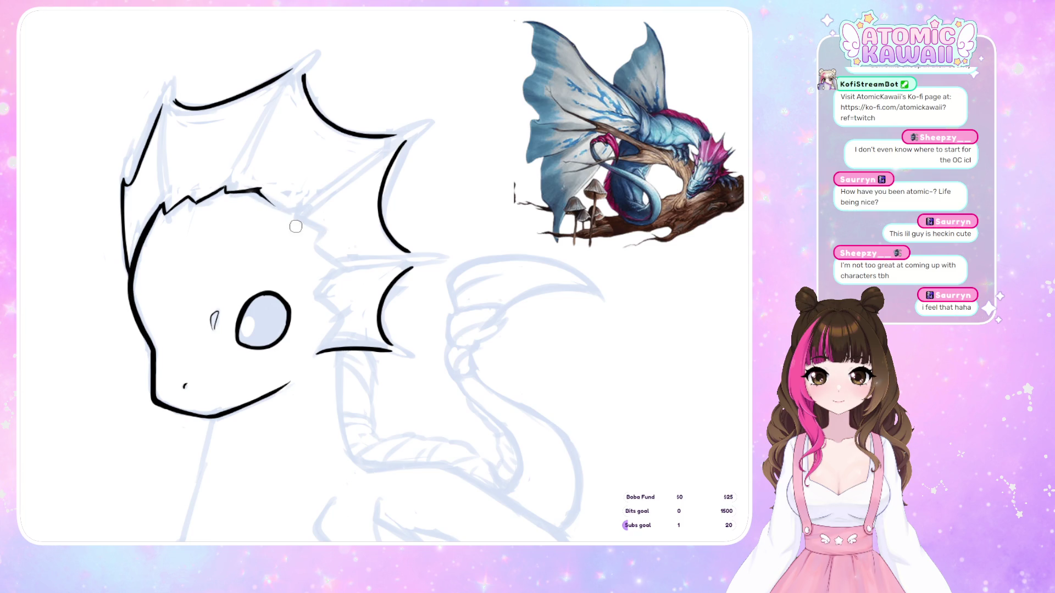
left_click_drag(262, 192, 300, 214)
key("ctrl+z")
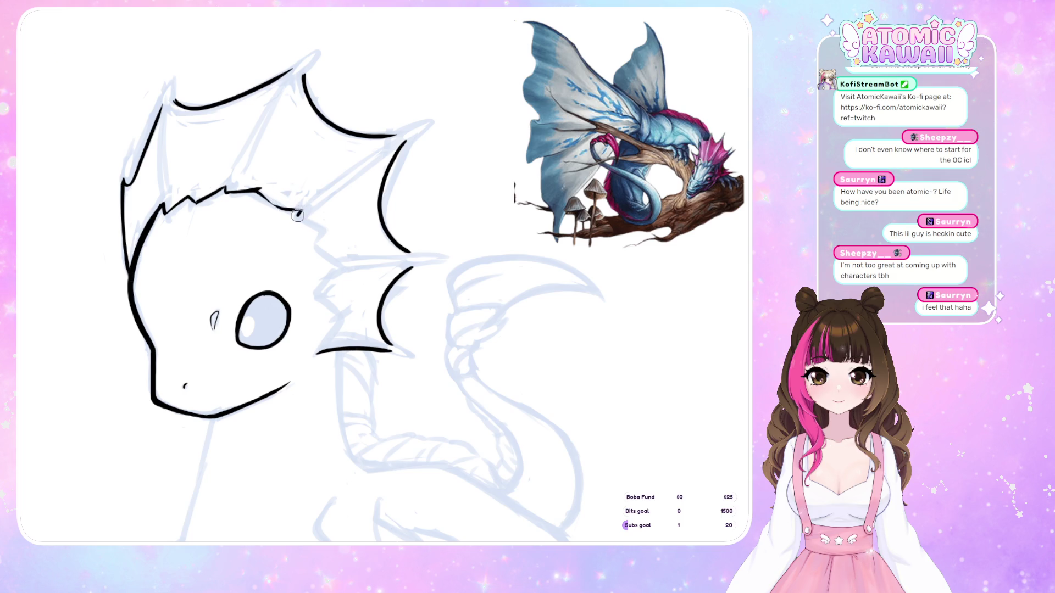
key("m")
key("m")
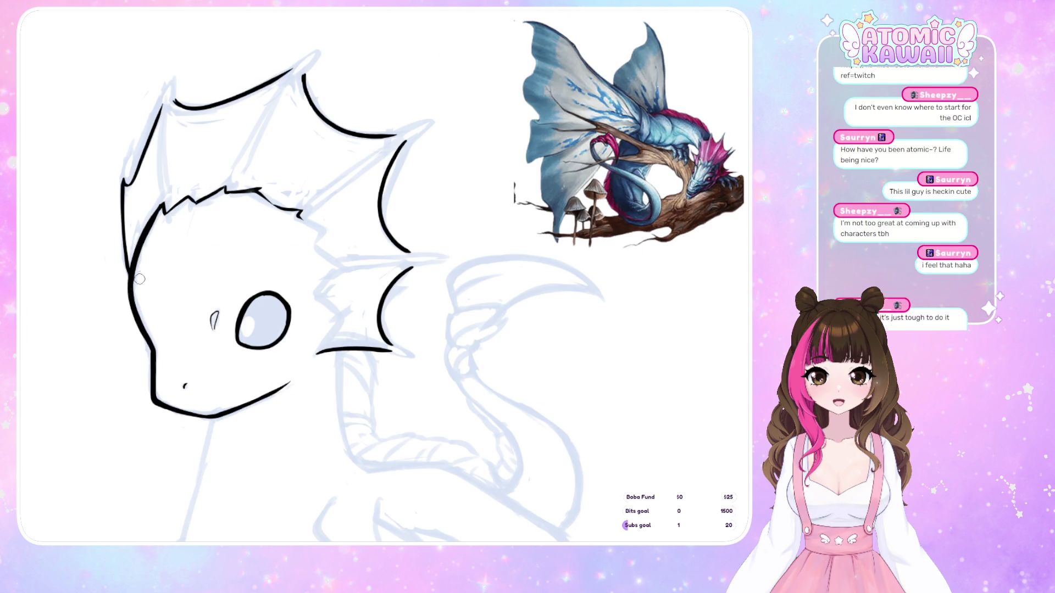
key("ctrl+z")
left_click_drag(160, 211, 130, 270)
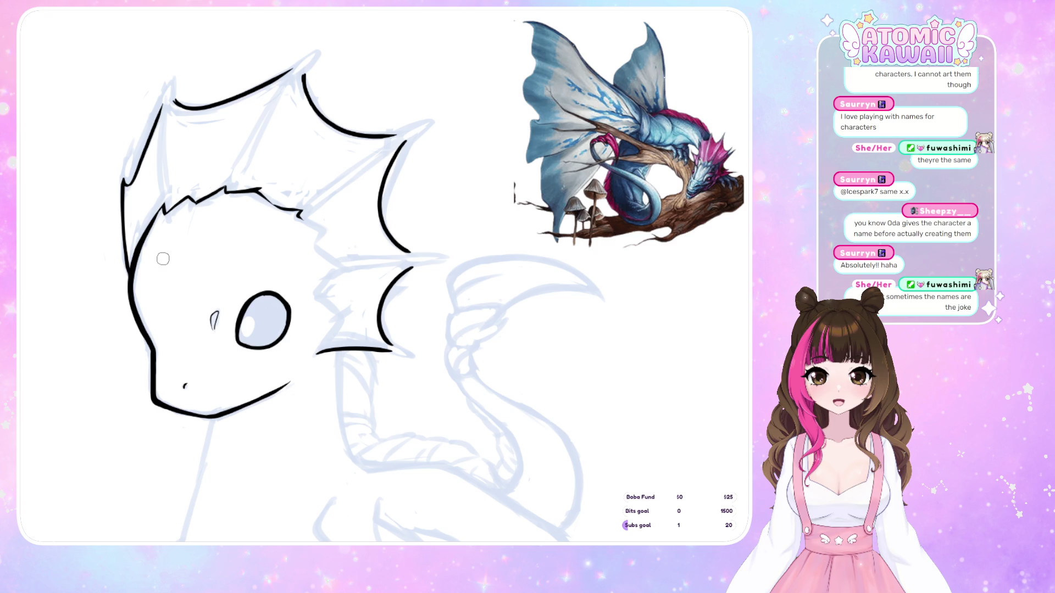
- Thicken the dragon's chin line in mirrored view, then flip again to recheck head proportions
key("h")
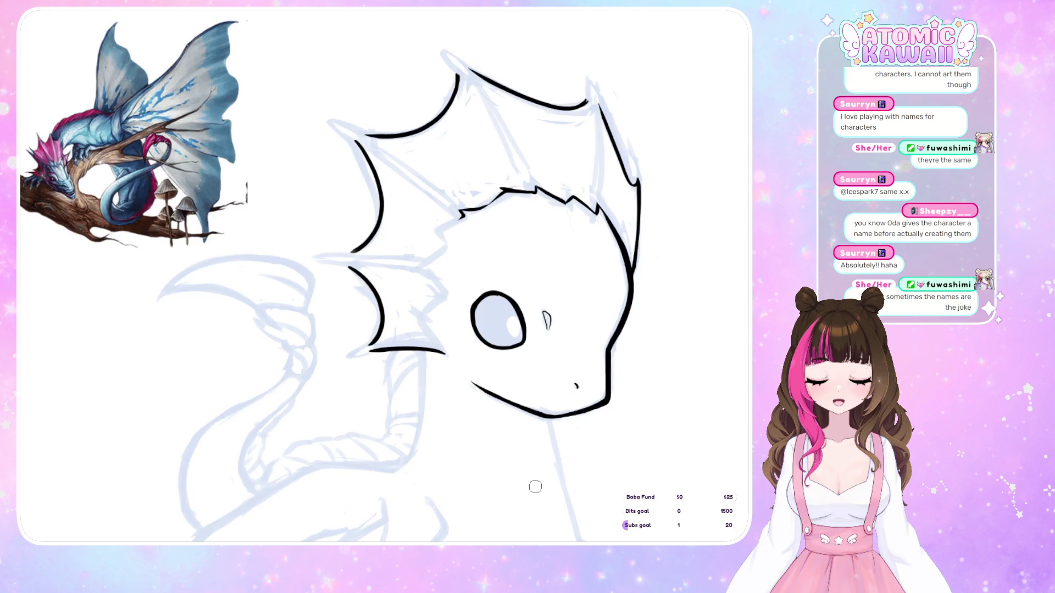
left_click_drag(561, 419, 538, 414)
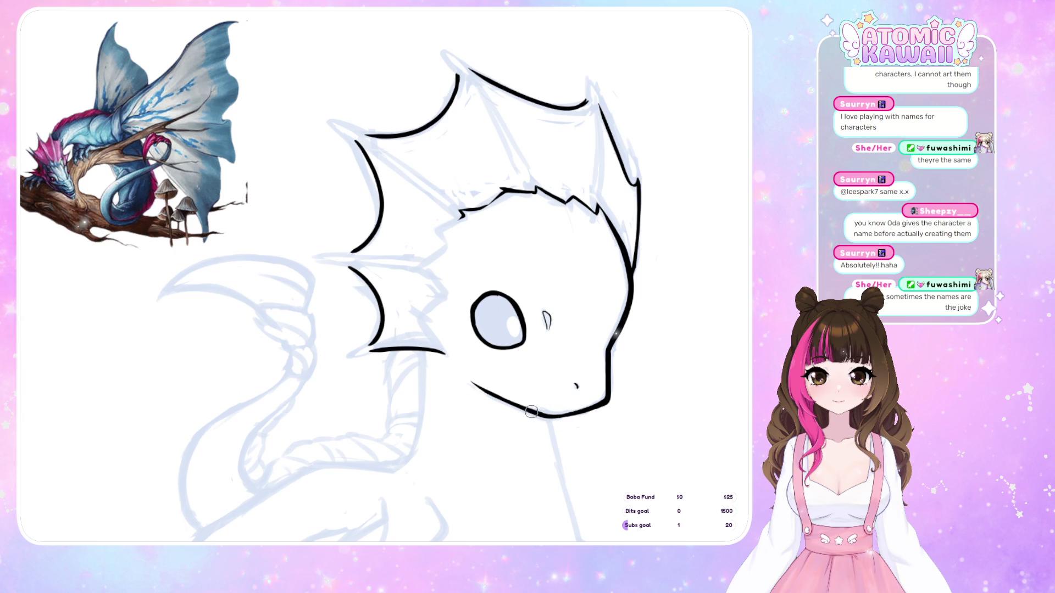
key("h")
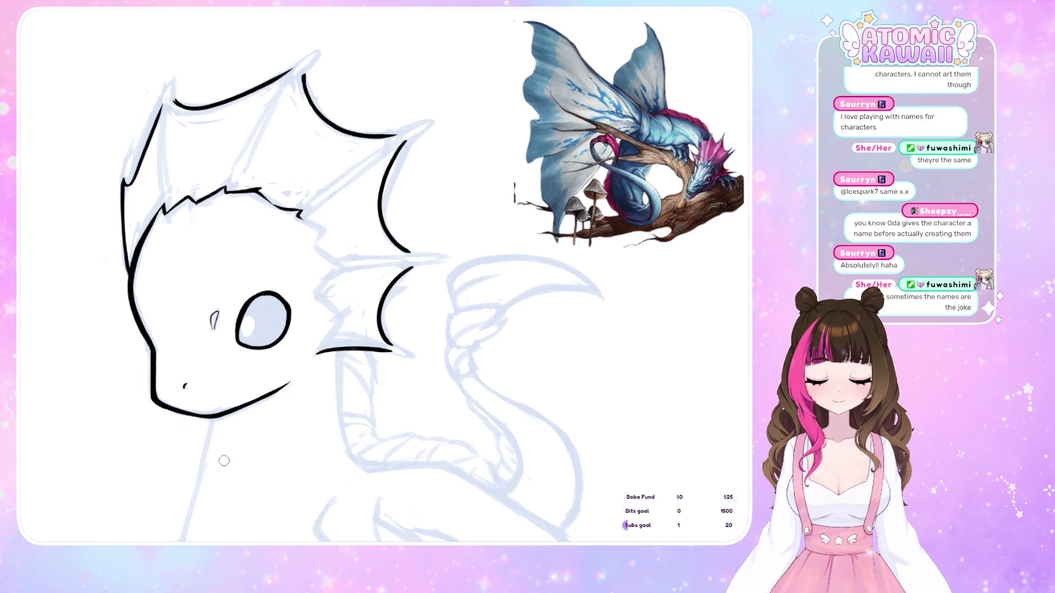
key("h")
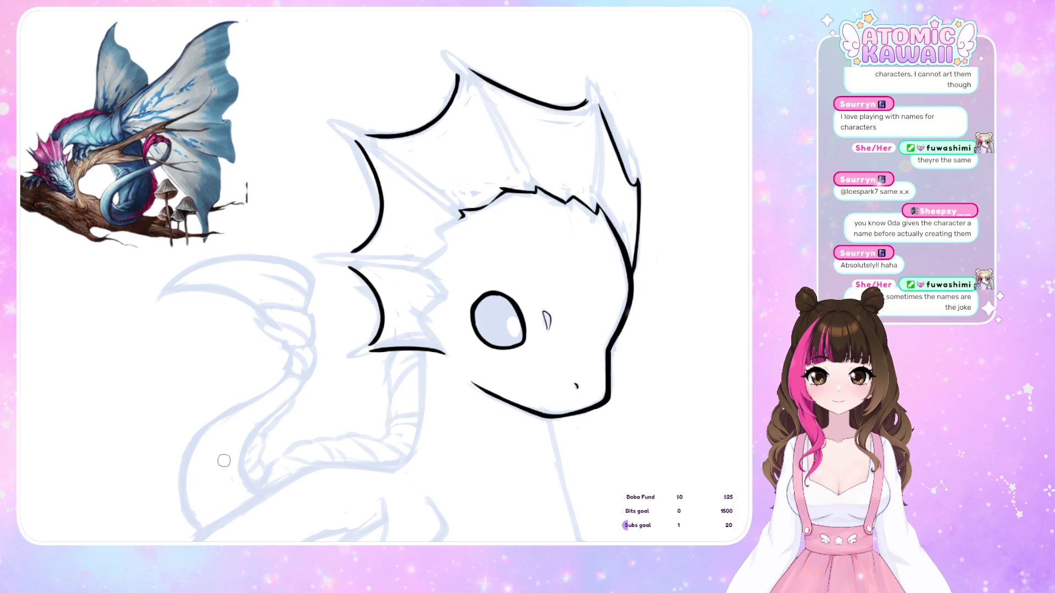
key("h")
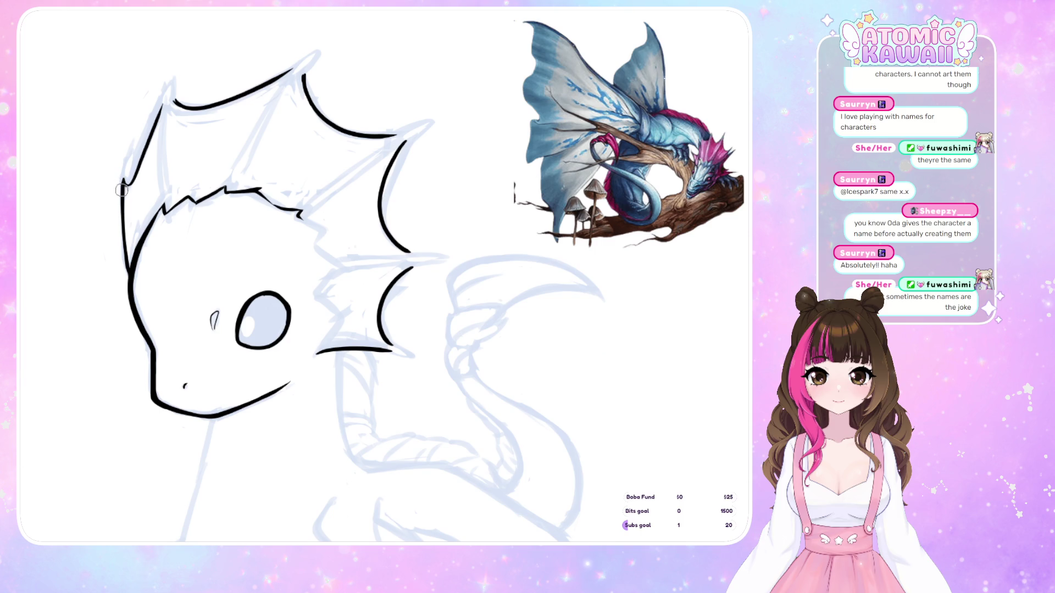
- Ink sharp tips on the left ear and crest spikes, redrawing the top crest spike cleanly
left_click_drag(124, 156, 132, 184)
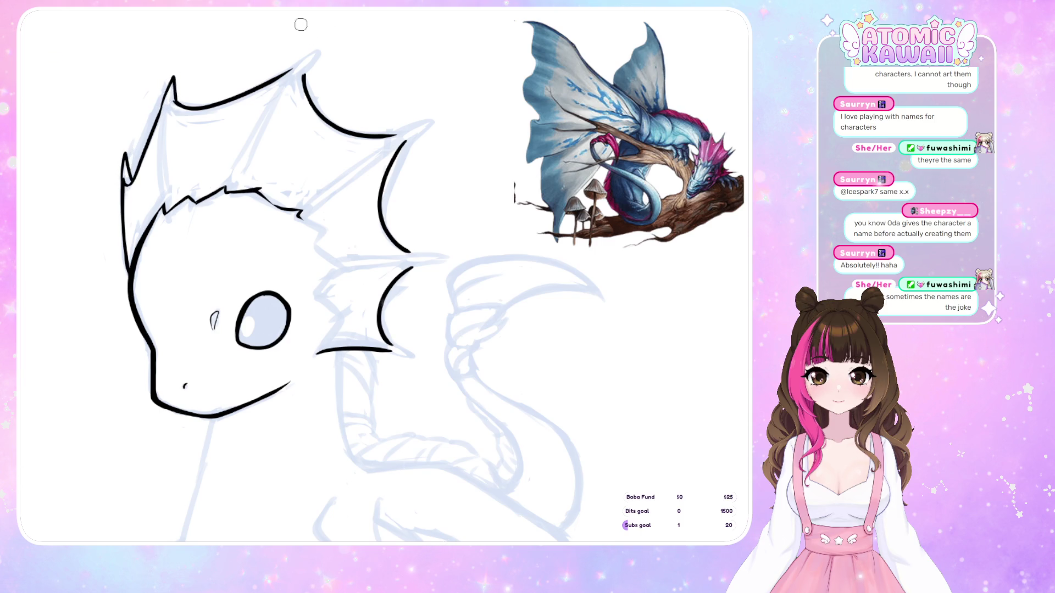
mouse_move(161, 109)
left_mouse_down()
mouse_move(179, 73)
mouse_move(176, 102)
left_mouse_up()
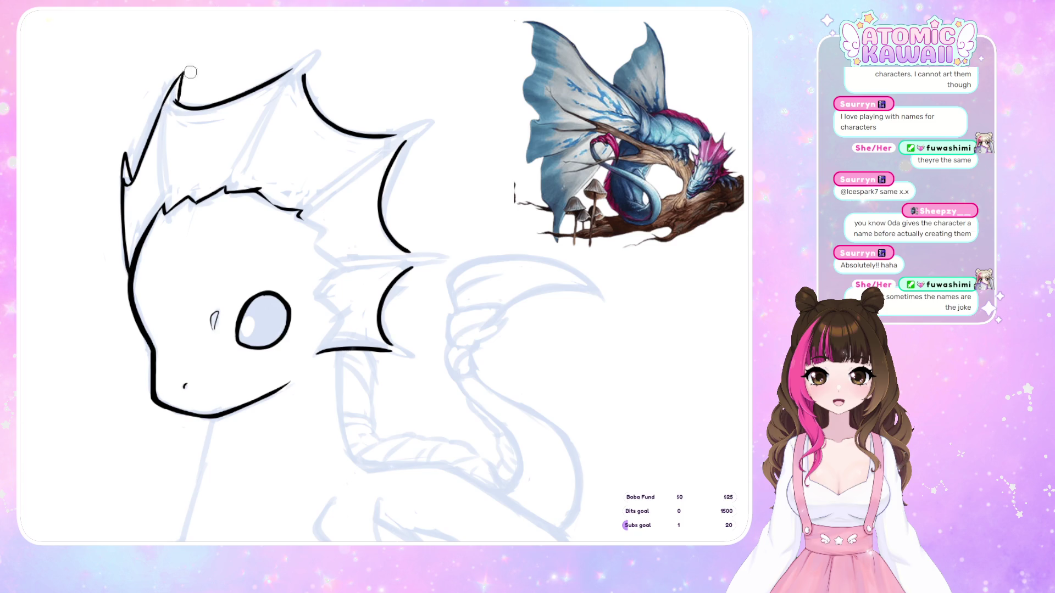
mouse_move(319, 48)
left_mouse_down()
mouse_move(292, 73)
mouse_move(298, 82)
left_mouse_up()
key("ctrl+z")
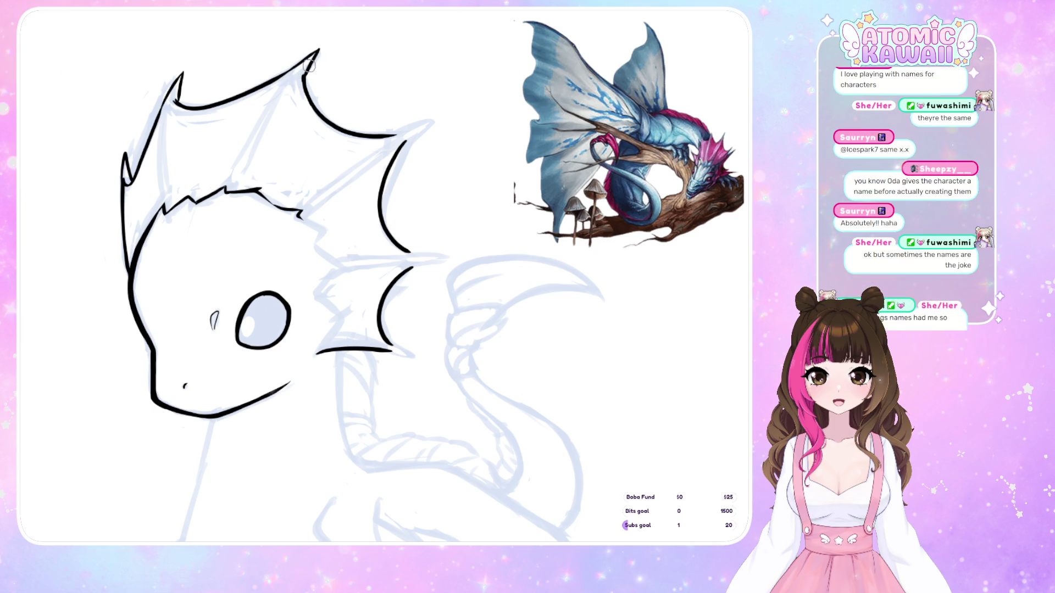
key("ctrl+z")
left_click_drag(318, 48, 294, 76)
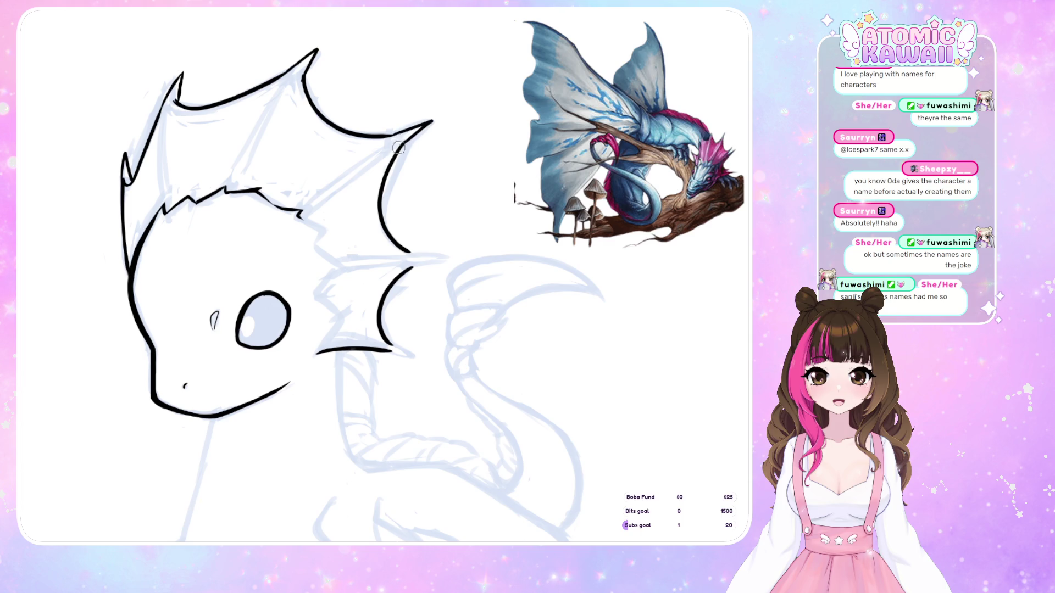
mouse_move(393, 130)
left_mouse_down()
mouse_move(439, 115)
mouse_move(408, 141)
left_mouse_up()
key("ctrl+z")
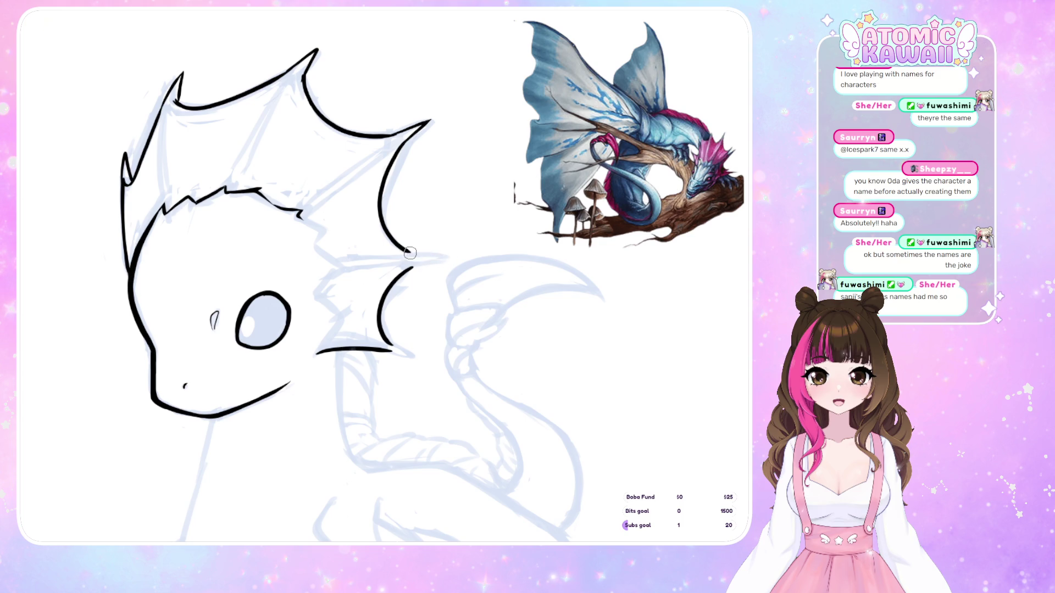
- Give the cheek fin a pointed spike tip and a tapered lower edge, then check it mirrored
mouse_move(407, 253)
left_mouse_down()
mouse_move(446, 256)
mouse_move(421, 263)
mouse_move(449, 258)
left_mouse_up()
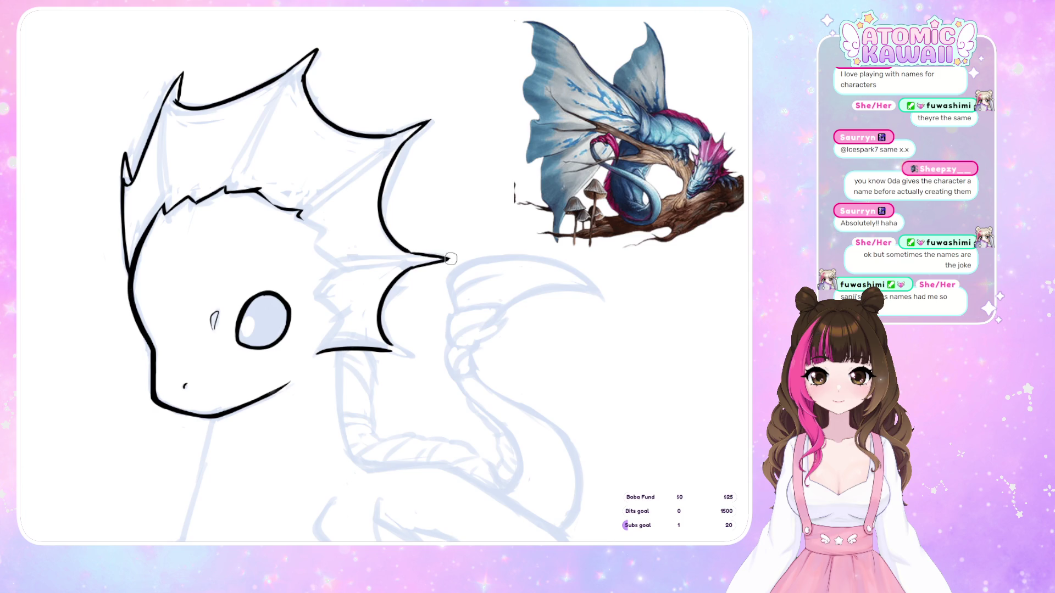
left_click_drag(388, 349, 416, 356)
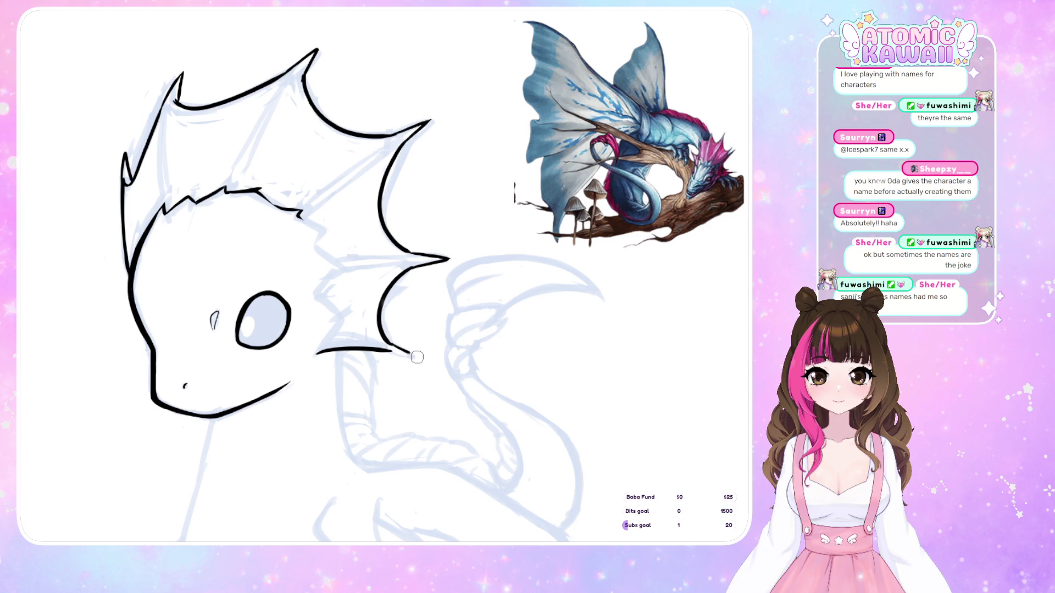
key("m")
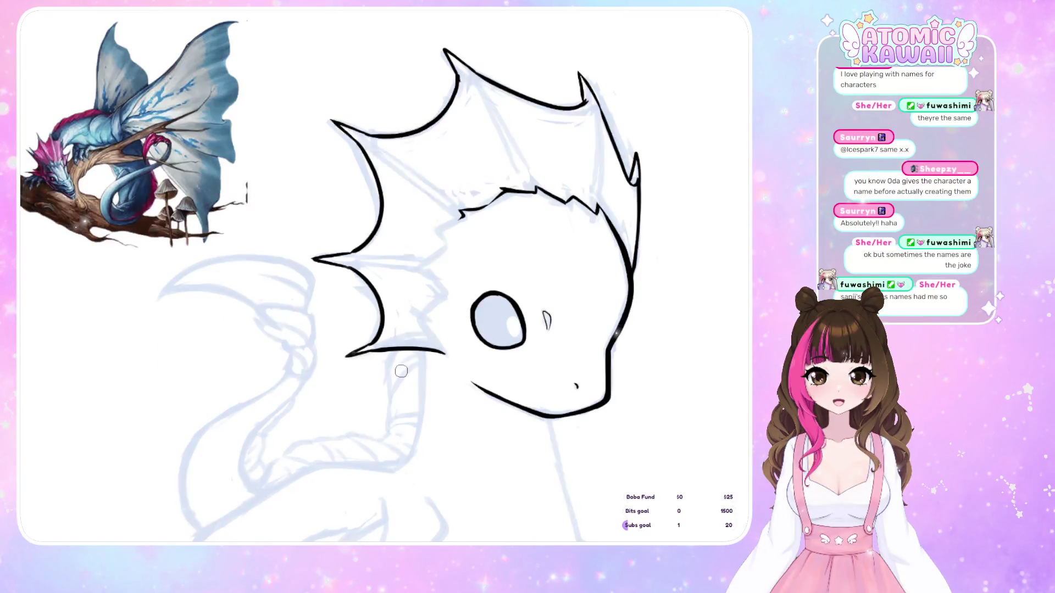
key("m")
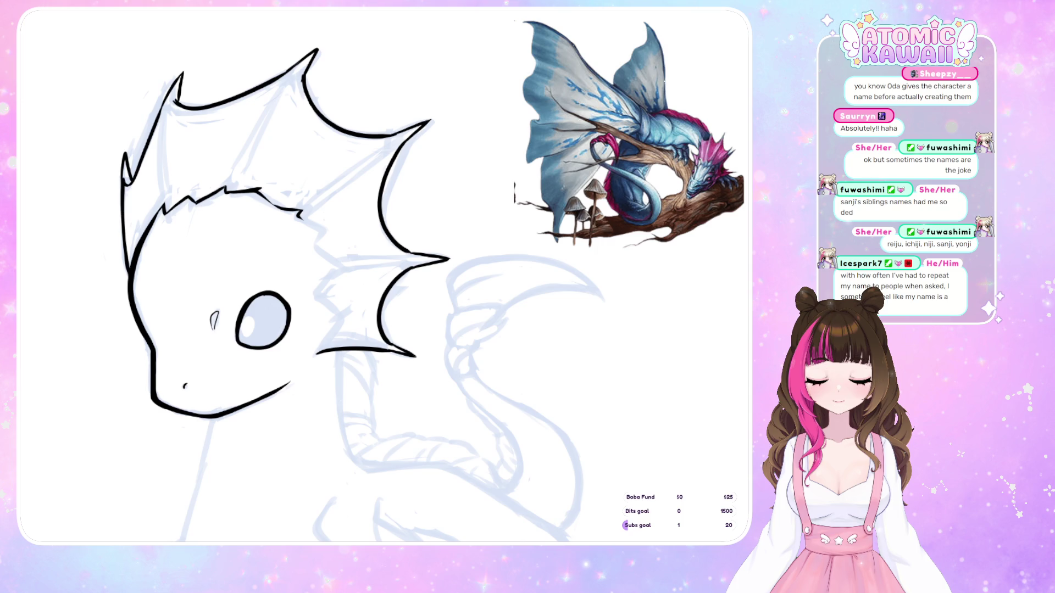
- Ink the left end of the brow line and extend the head outline beside it
scroll(357, 297, "down", 2)
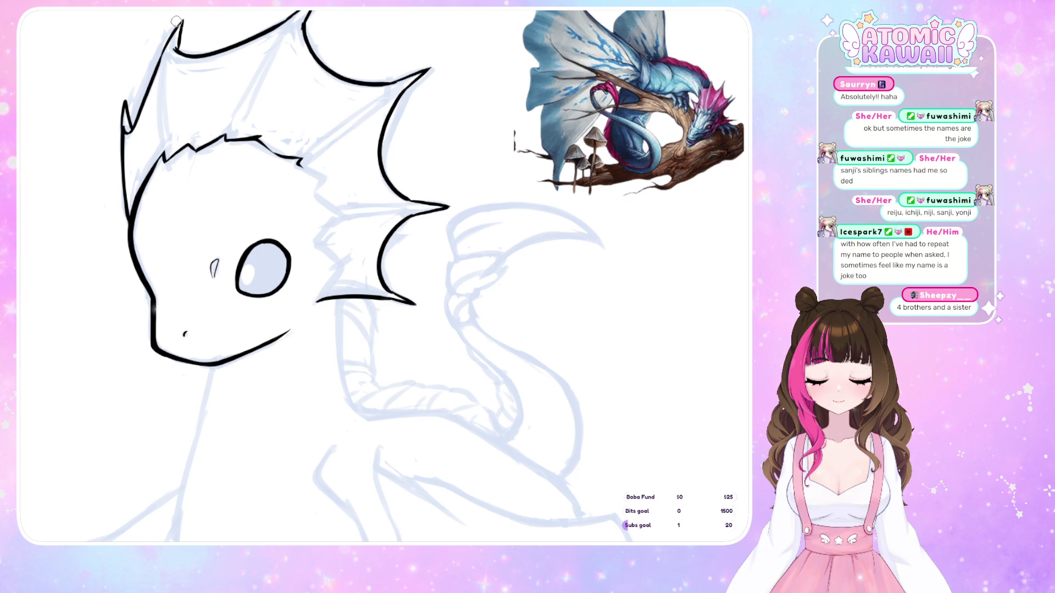
left_click_drag(168, 148, 155, 167)
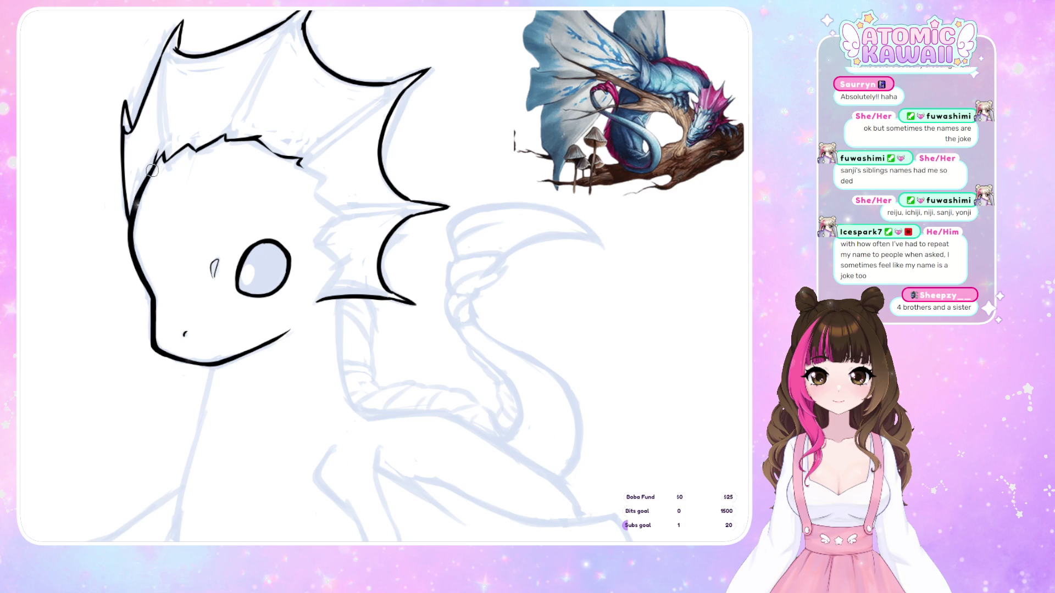
left_click_drag(158, 163, 158, 156)
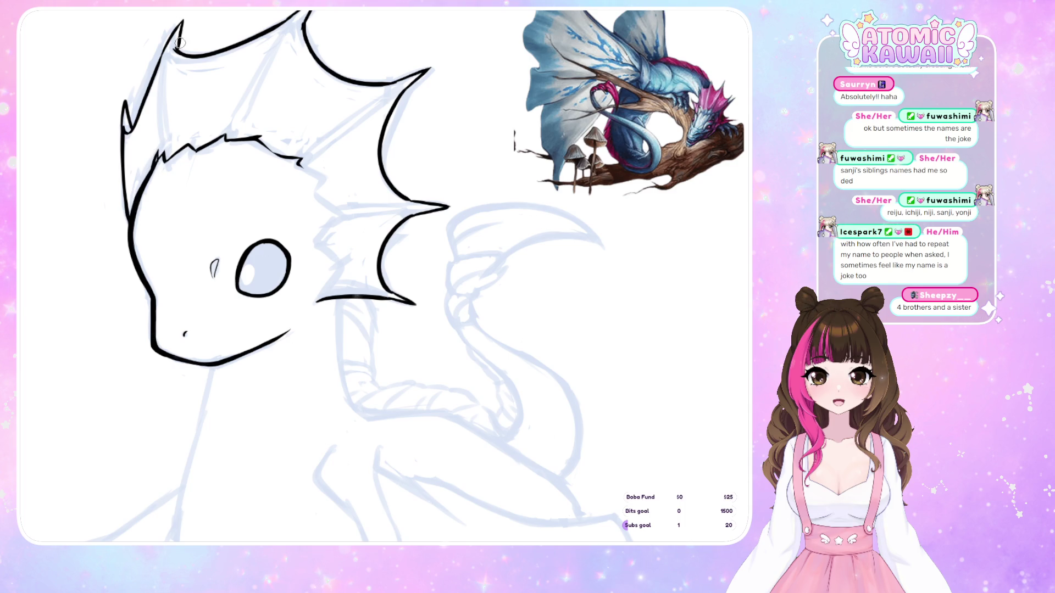
key("ctrl+z")
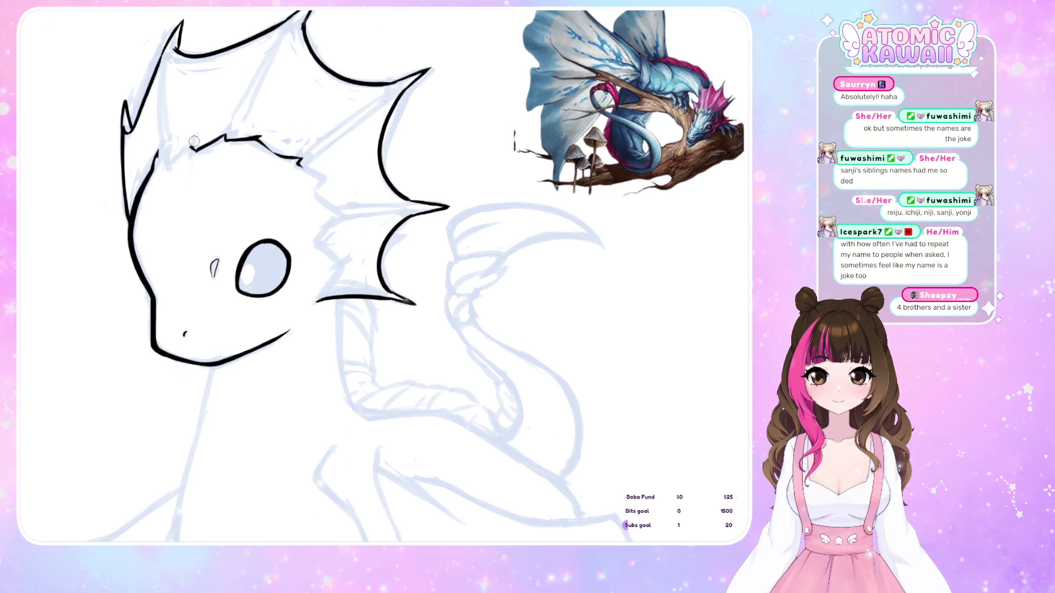
key("ctrl+z")
left_click_drag(158, 152, 158, 165)
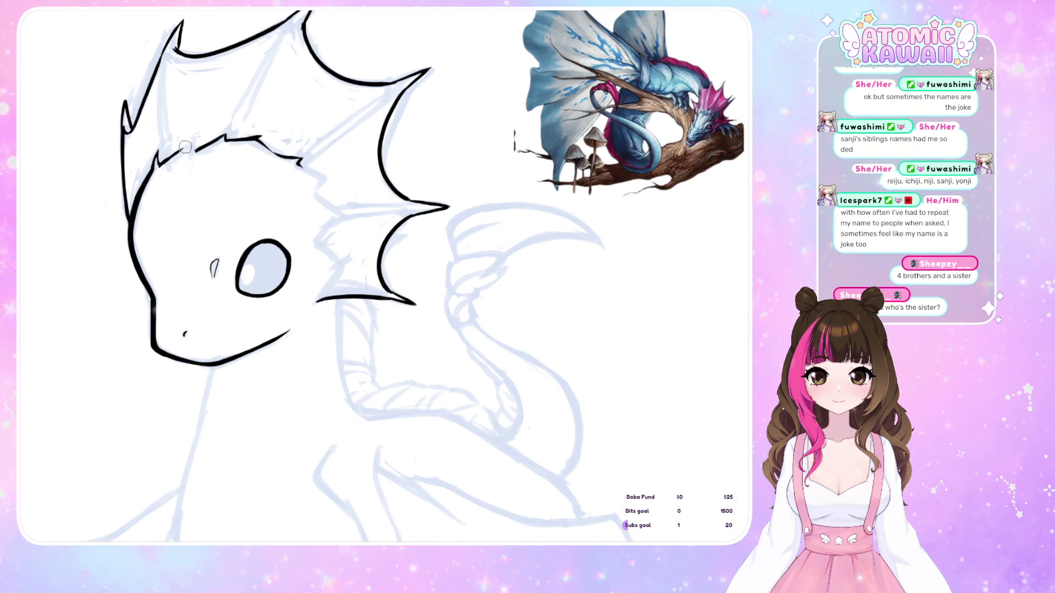
- Refine the spiky brow by erasing its left end, joining the eye-socket line and filling gaps
left_click_drag(165, 163, 196, 150)
left_click_drag(194, 137, 172, 152)
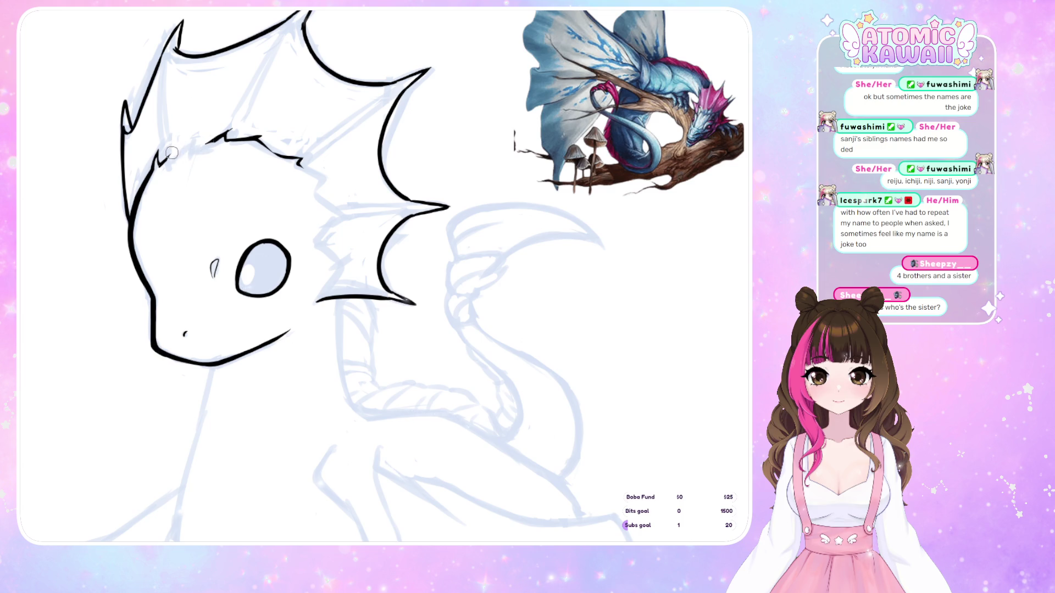
left_click_drag(158, 163, 189, 140)
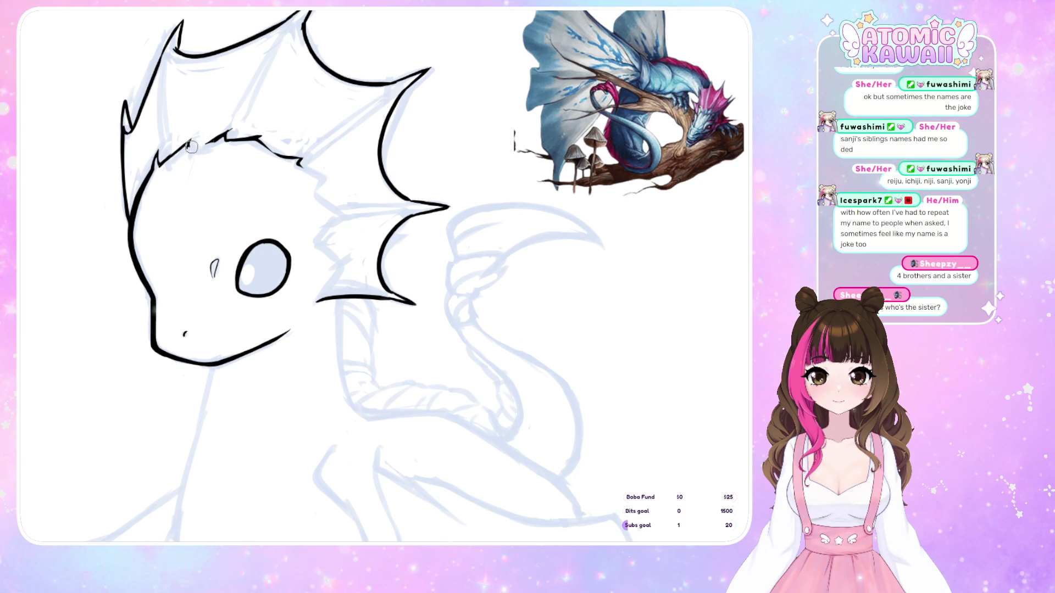
left_click_drag(189, 147, 224, 133)
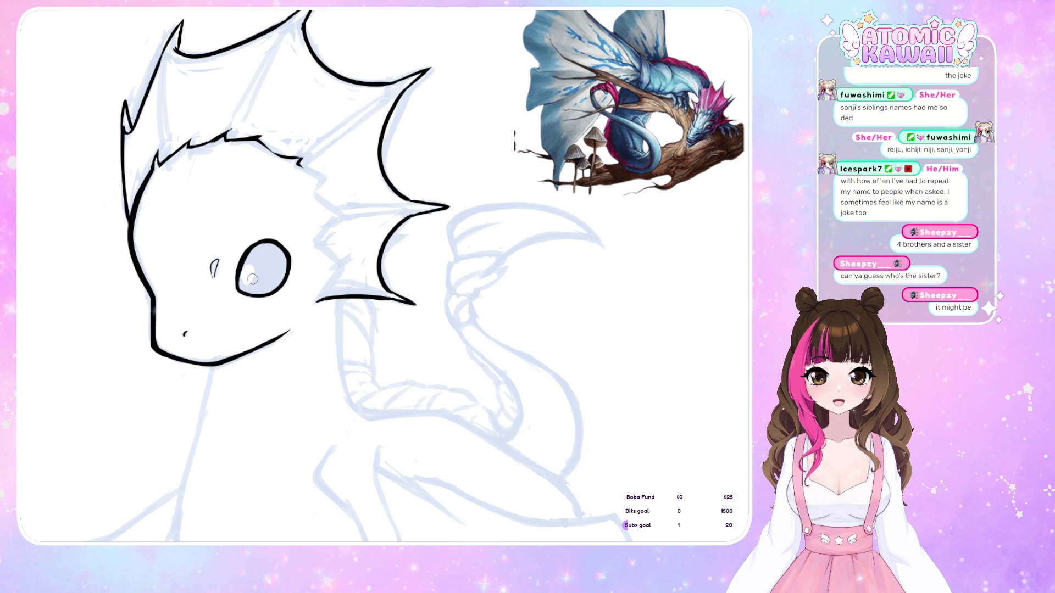
- Ink the jagged fin-base edge behind the eye on a rotated view, then check it upright and mirrored
left_click_drag(253, 290, 190, 511)
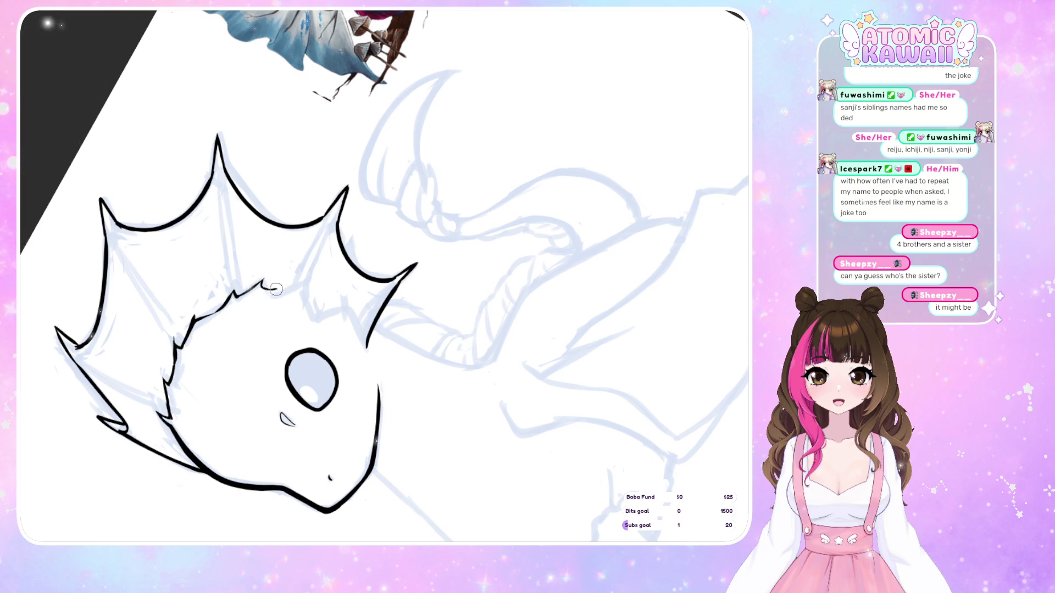
left_click_drag(263, 284, 290, 288)
key("ctrl+z")
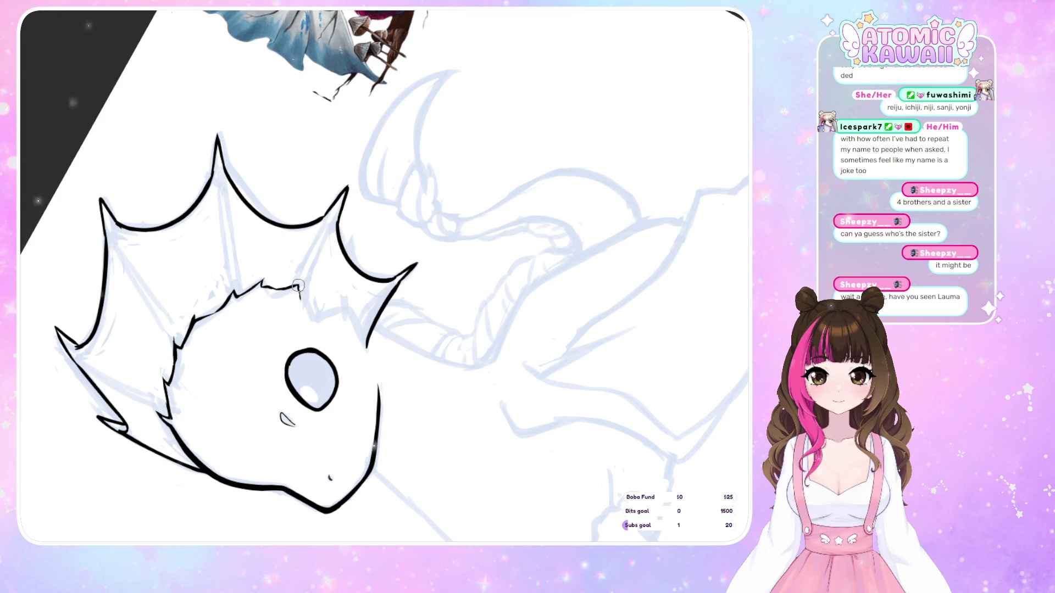
mouse_move(299, 286)
left_mouse_down()
mouse_move(305, 311)
mouse_move(325, 324)
left_mouse_up()
key("5")
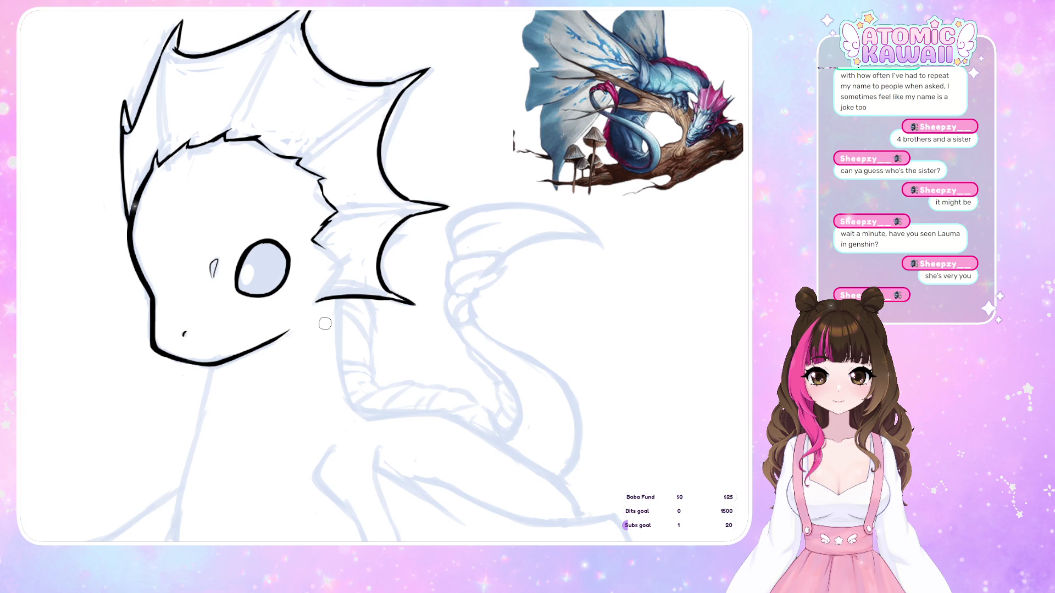
key("m")
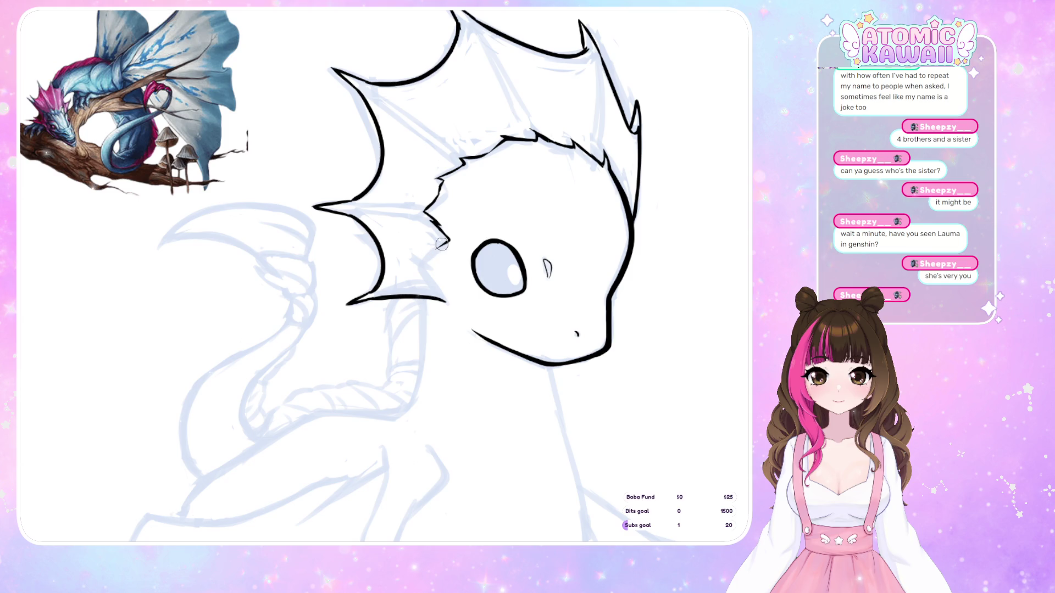
key("m")
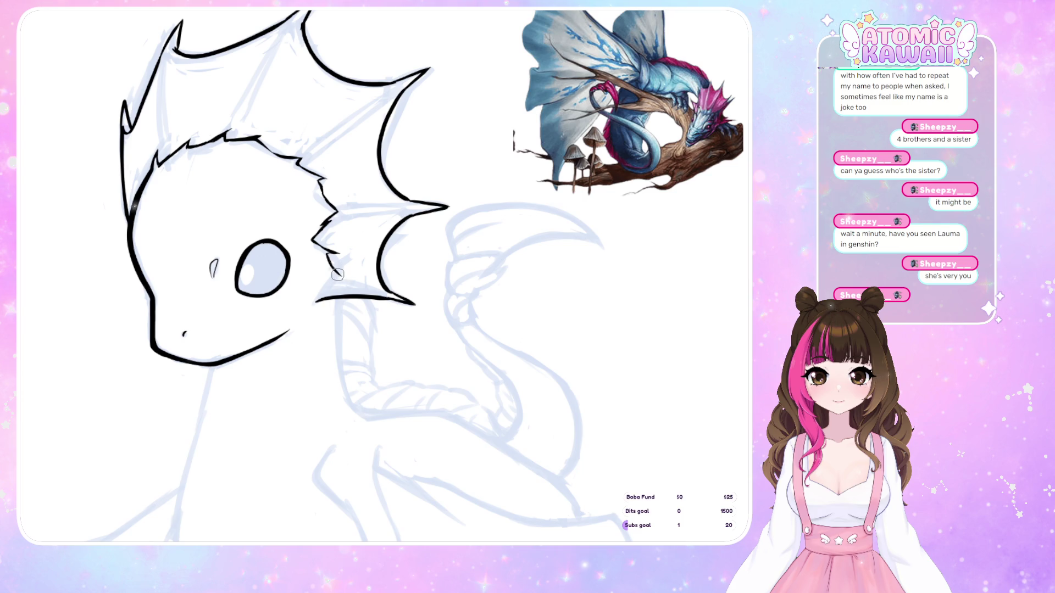
- Draw a spiky stroke from the fin base down to the cheek fin's lower outline
left_click_drag(334, 273, 311, 303)
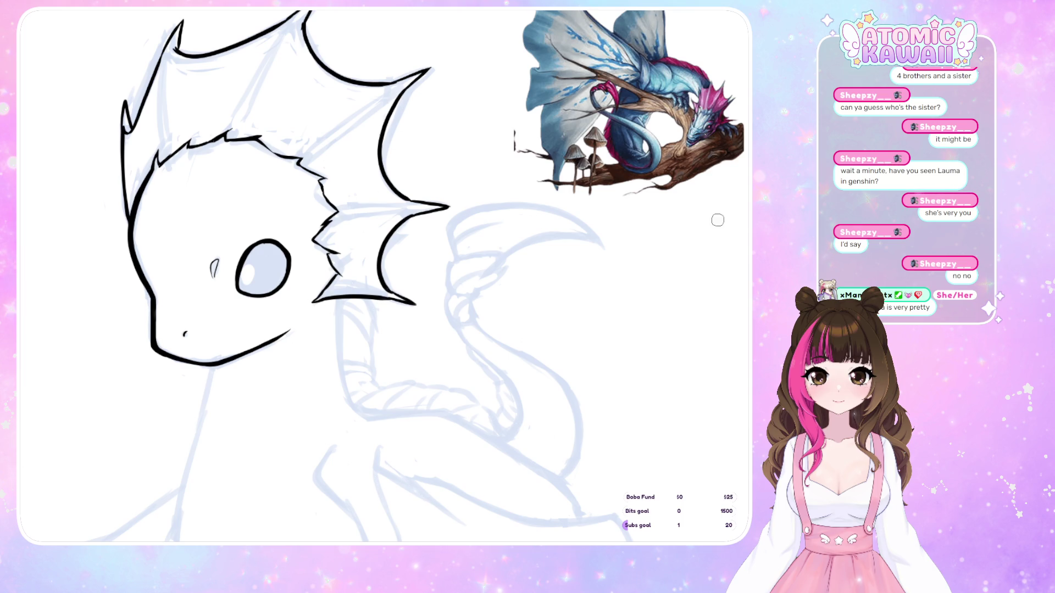
scroll(384, 275, "up", 3)
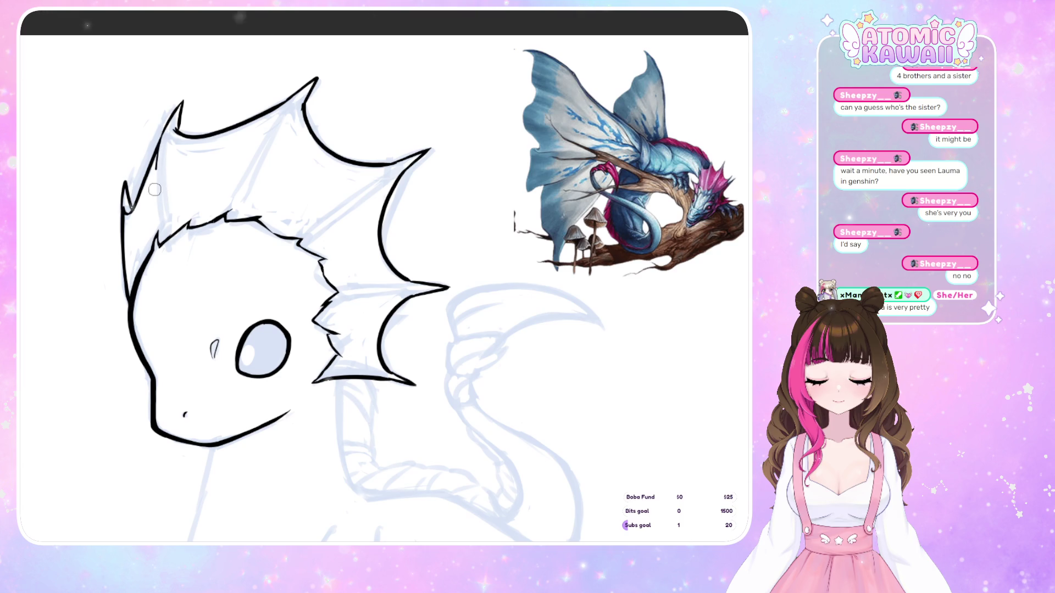
- Ink the left crest spike's edge, checking the head mirrored and zooming out to see it whole
left_click_drag(175, 131, 158, 242)
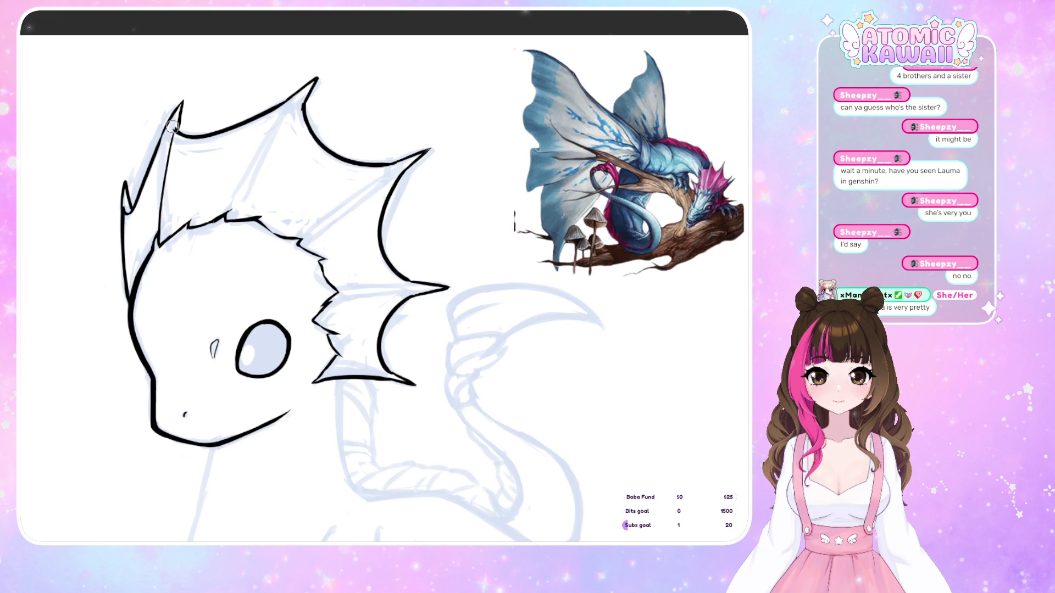
left_click_drag(167, 123, 153, 234)
key("ctrl+z")
left_click_drag(176, 127, 154, 198)
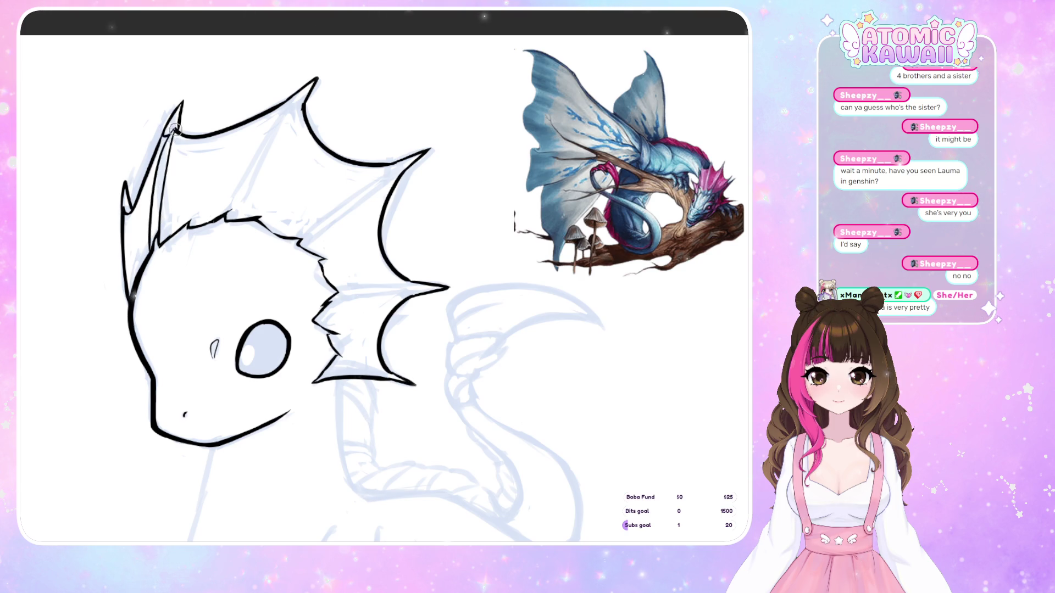
key("m")
key("m")
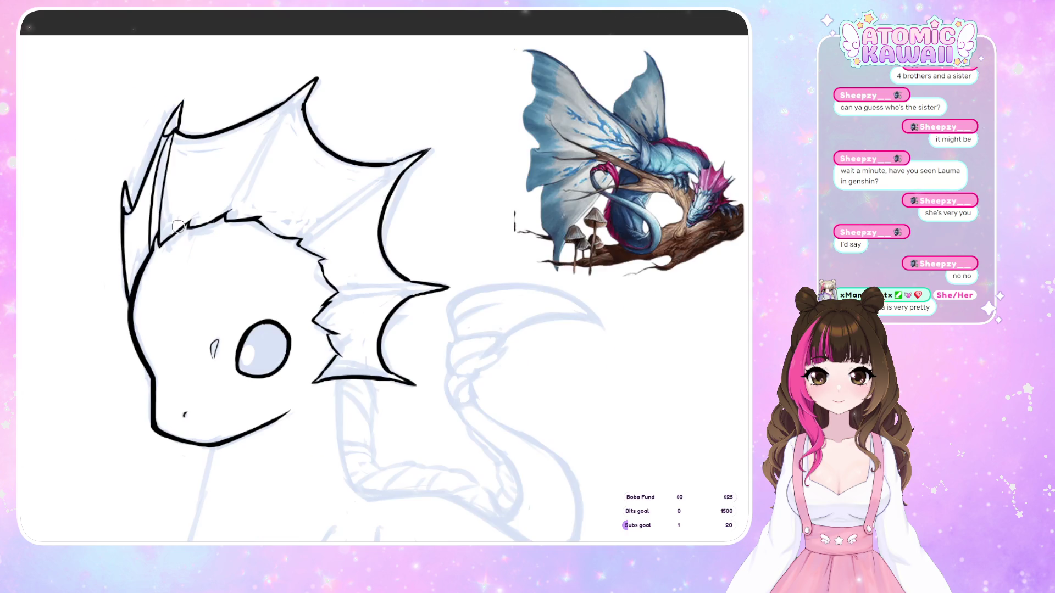
left_click_drag(146, 196, 172, 135)
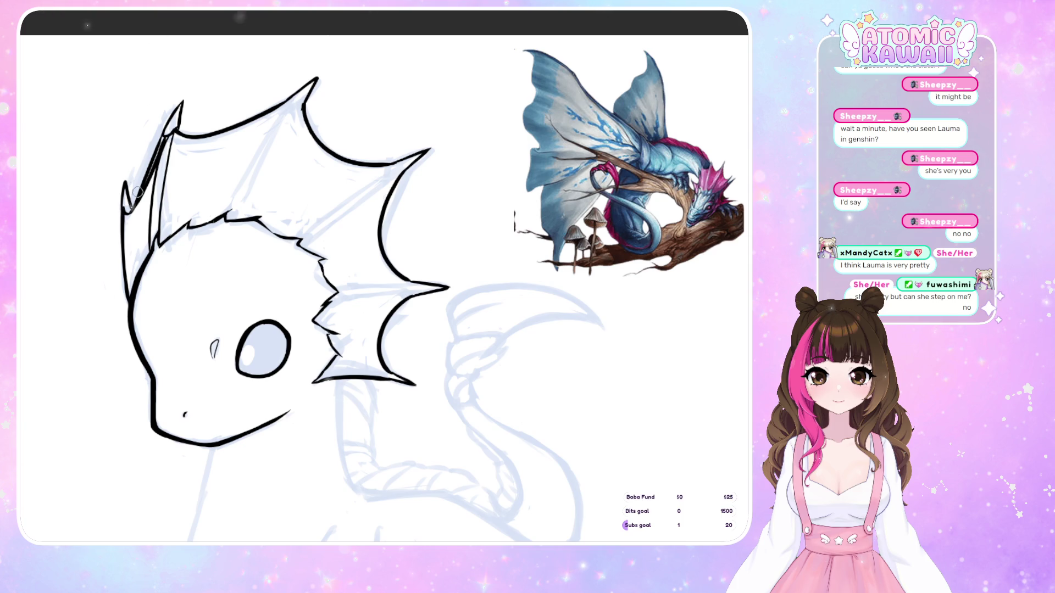
key("ctrl+z")
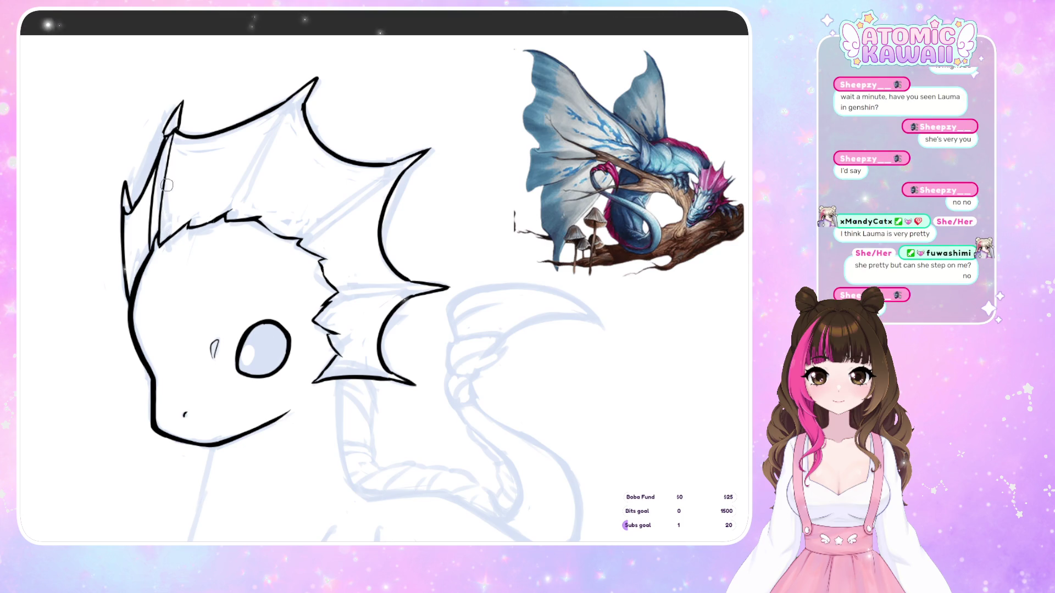
key("m")
key("m")
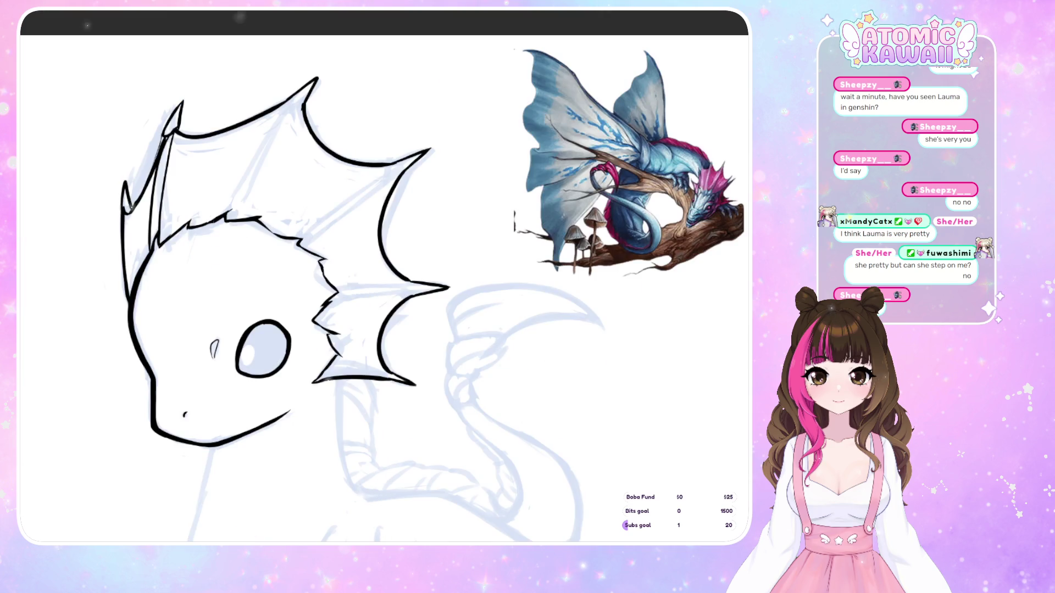
key("m")
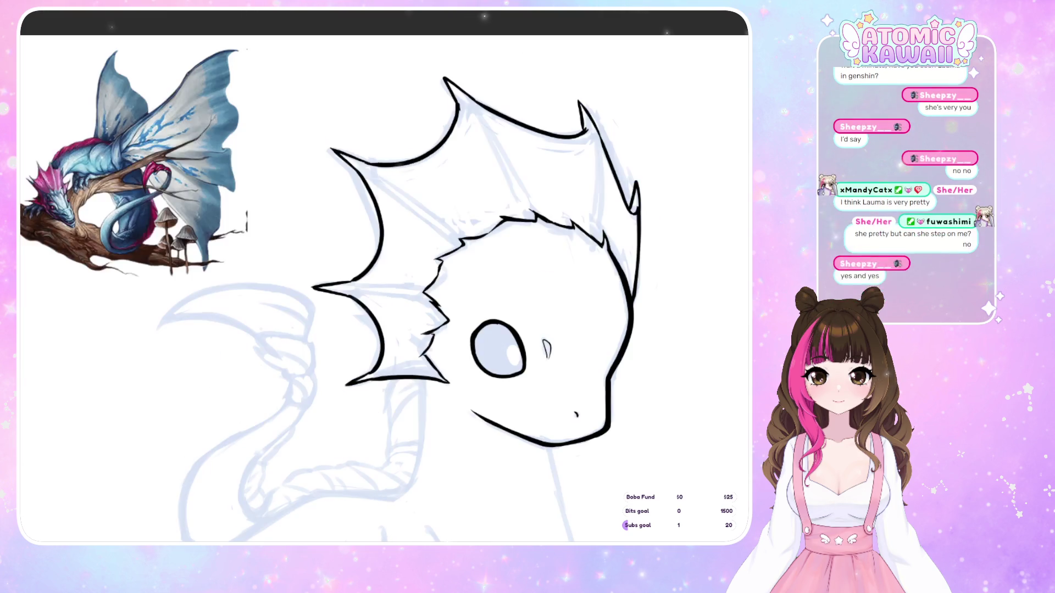
key("m")
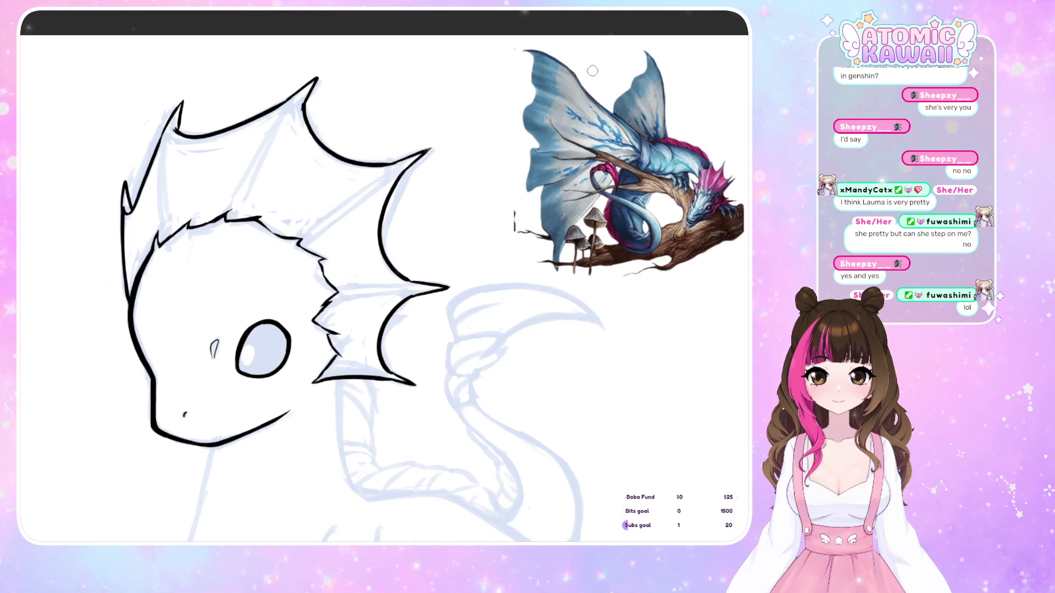
key("ctrl+minus")
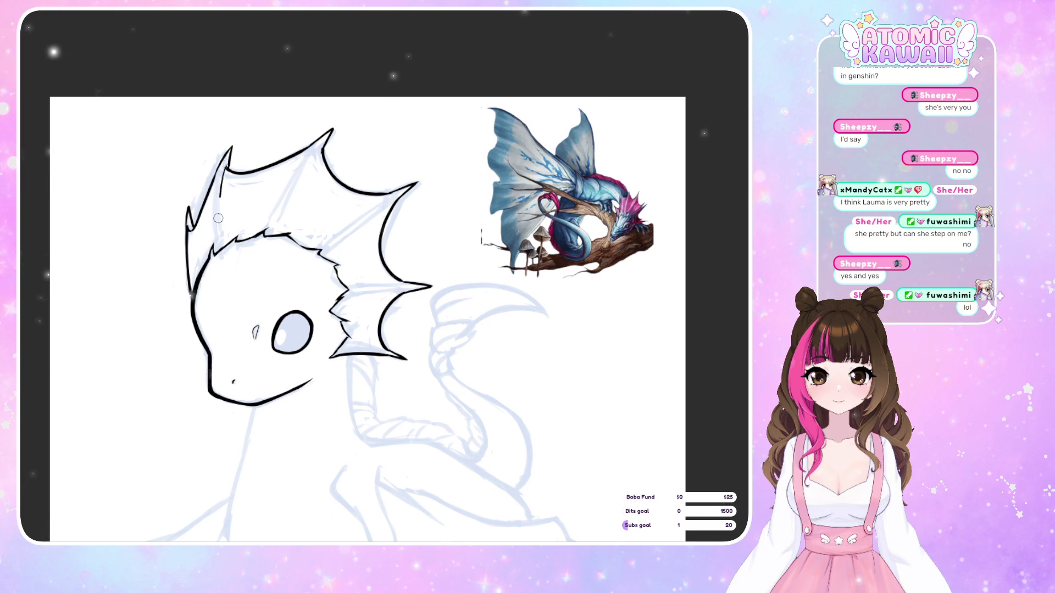
left_click_drag(226, 168, 218, 239)
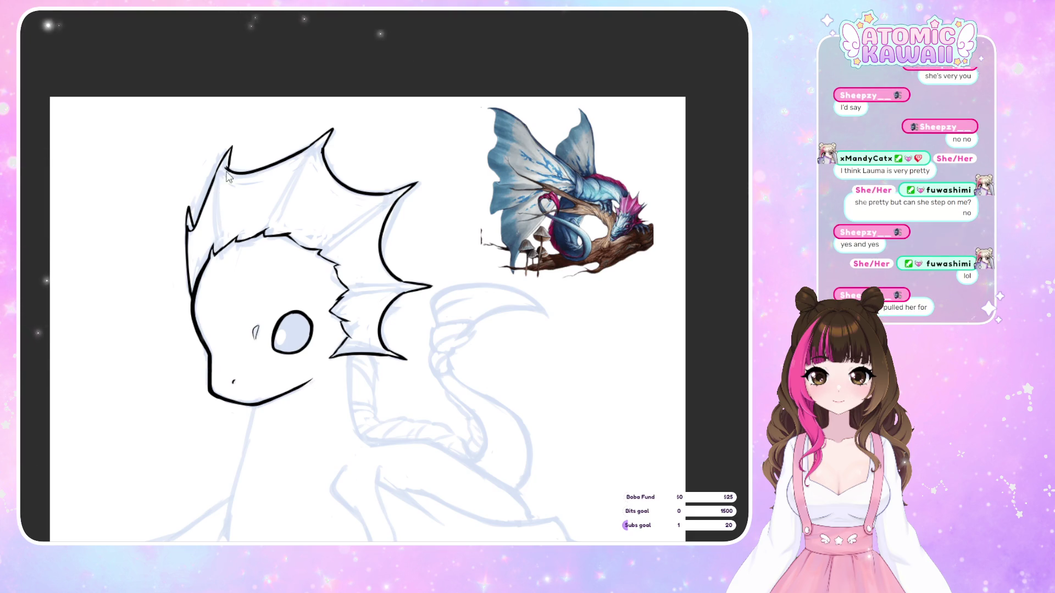
left_click_drag(223, 194, 218, 253)
left_click_drag(223, 168, 201, 255)
left_click_drag(220, 174, 210, 247)
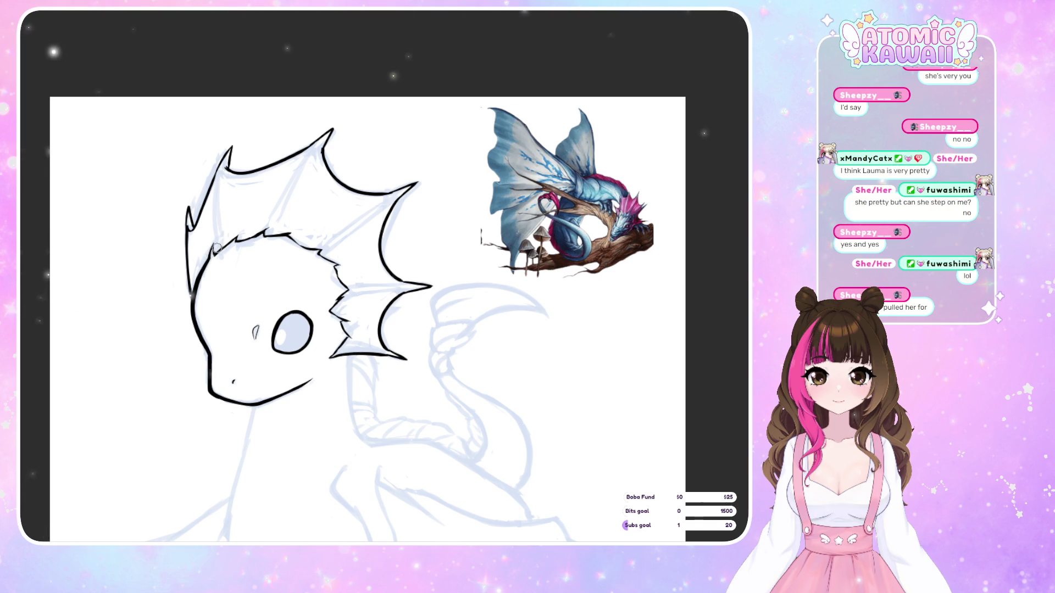
left_click_drag(225, 181, 215, 220)
key("ctrl+z")
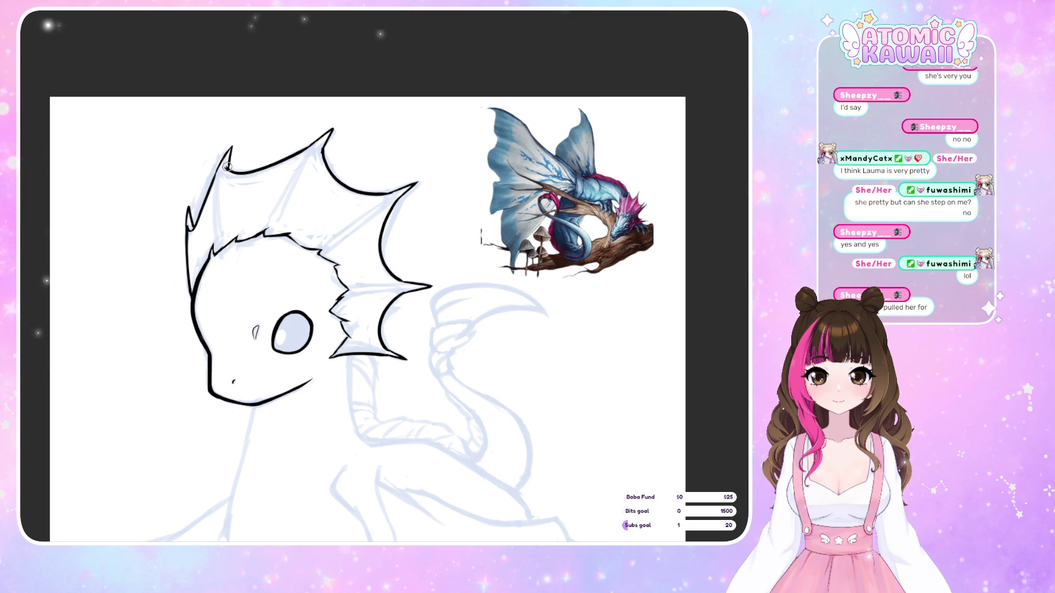
key("ctrl+z")
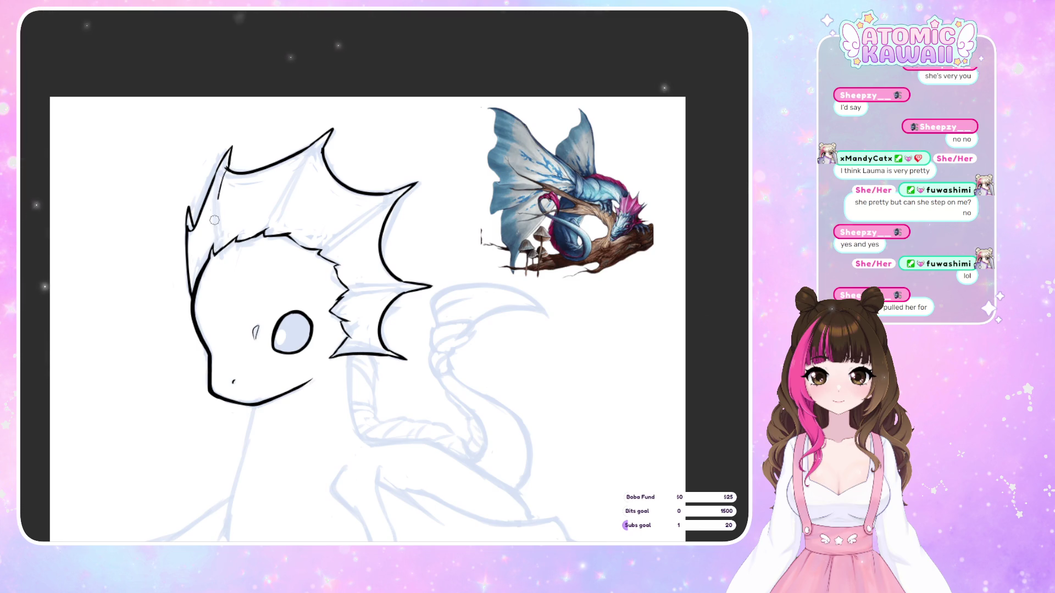
left_click_drag(224, 176, 211, 235)
left_click_drag(216, 189, 206, 247)
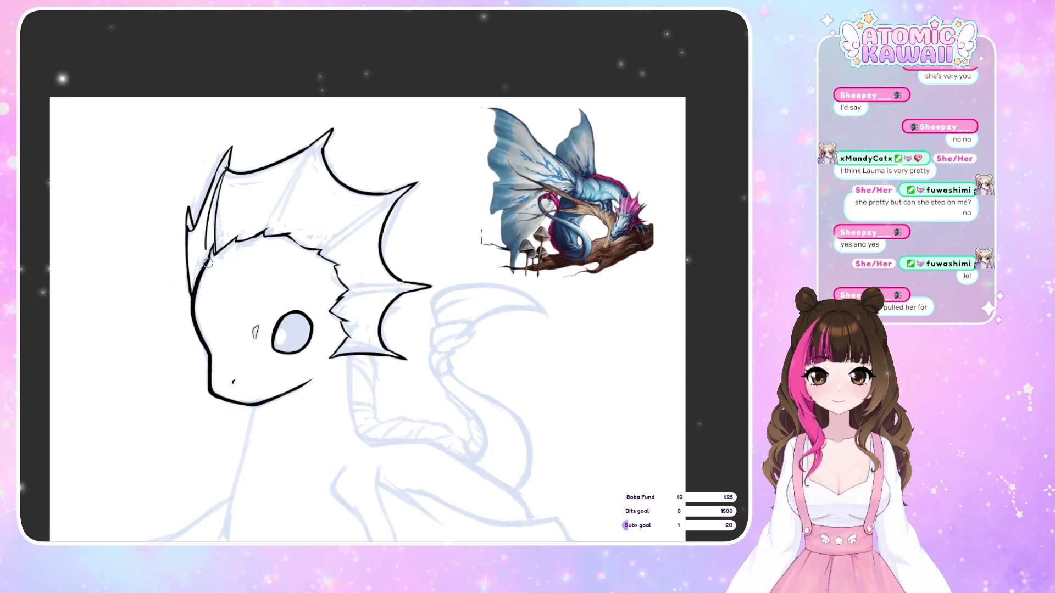
key("ctrl+z")
left_click_drag(226, 164, 216, 198)
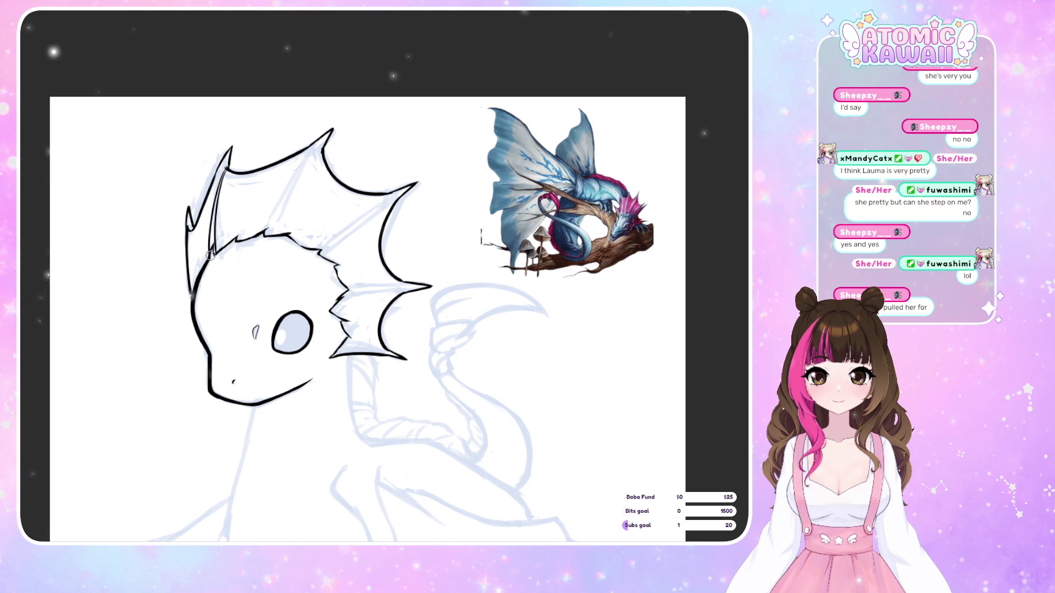
left_click_drag(209, 251, 225, 169)
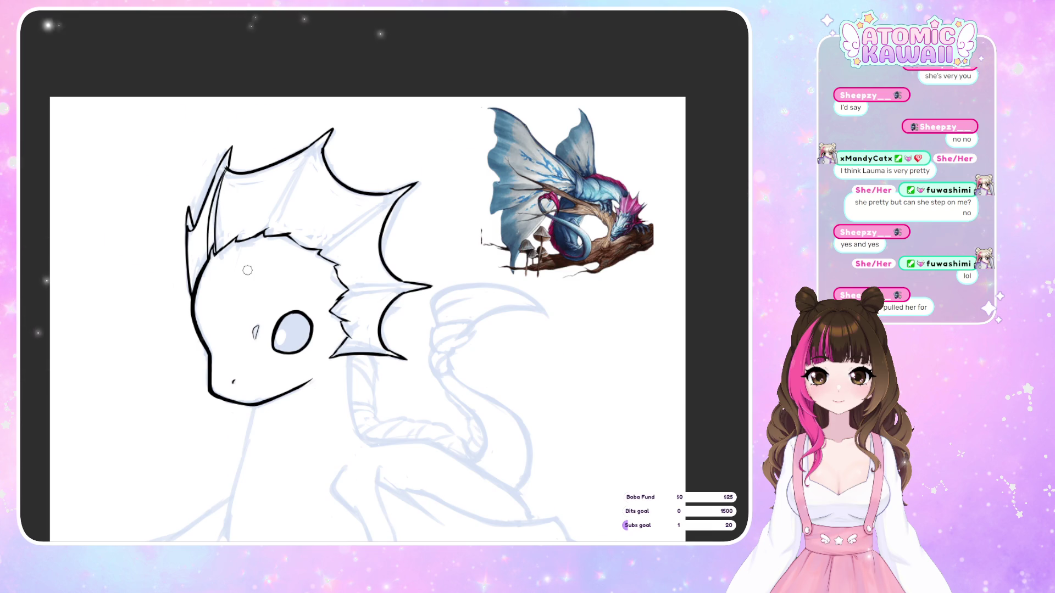
key("m")
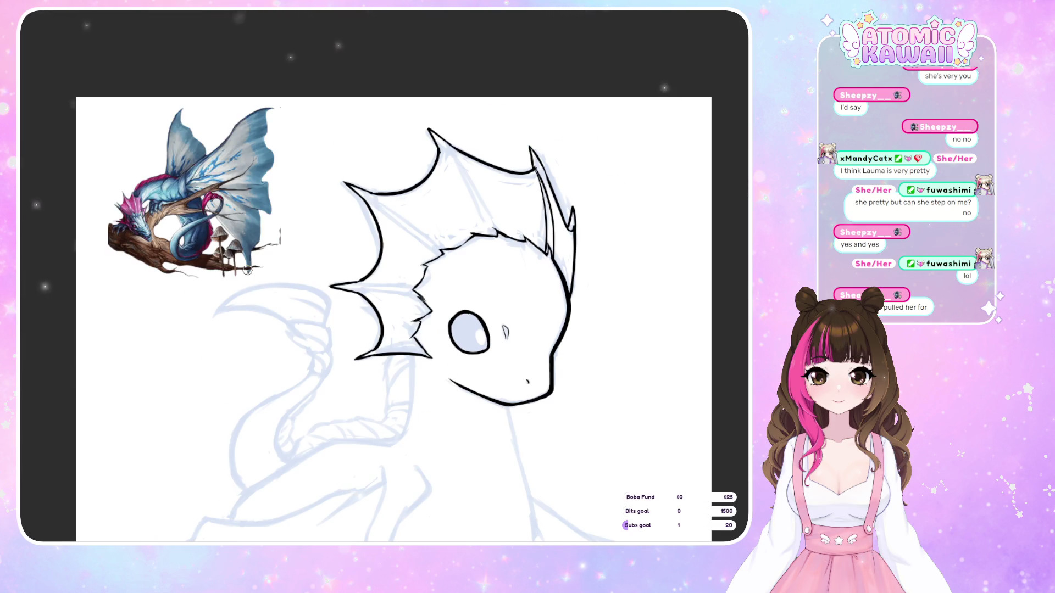
key("m")
key("ctrl+z")
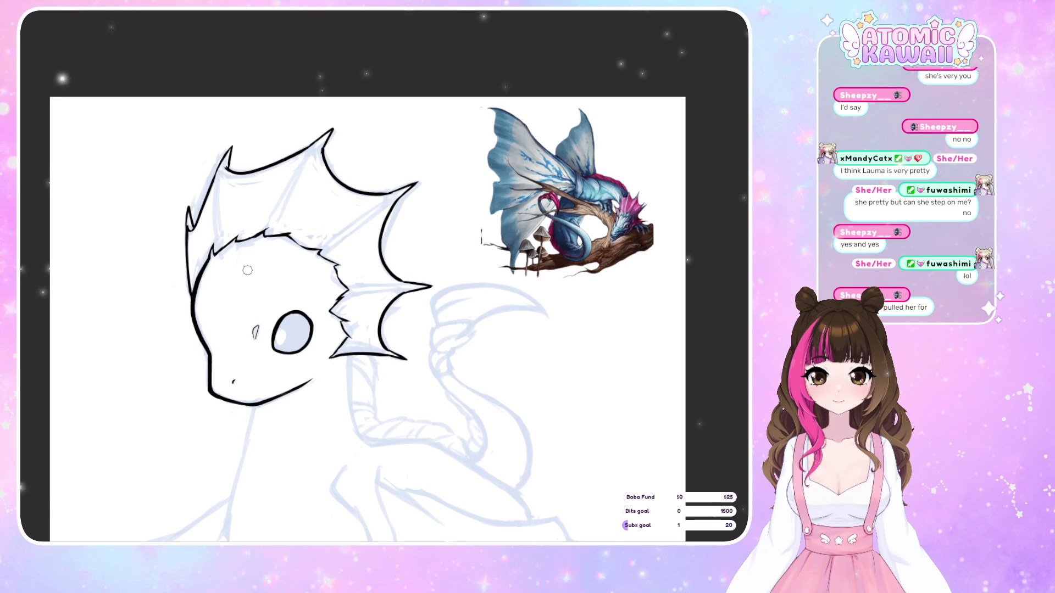
key("m")
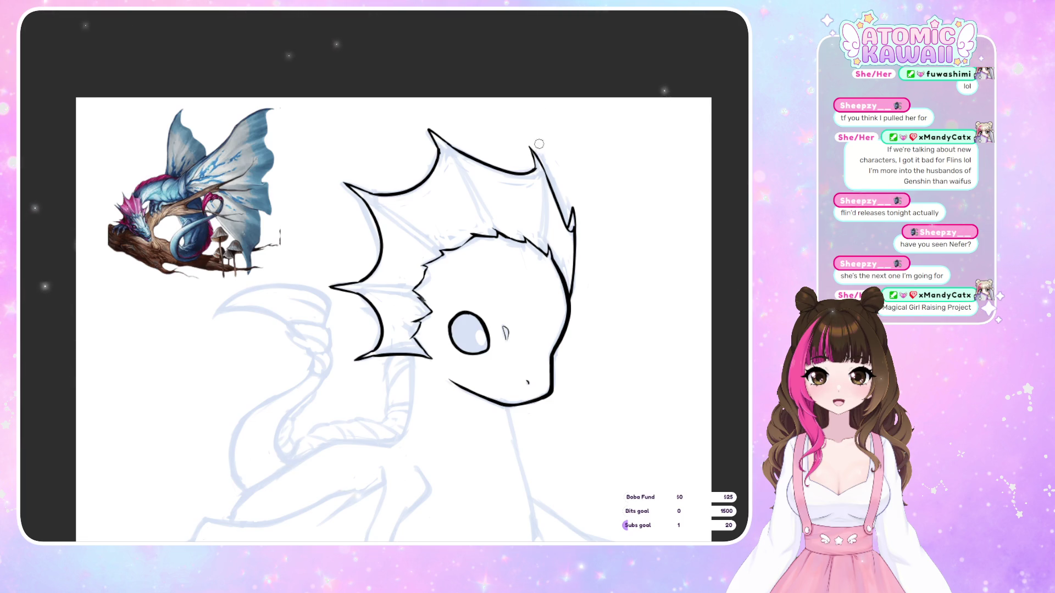
- Extend the crest outline and thicken the outer edge of the crest spike tip
key("m")
scroll(324, 136, "up", 2)
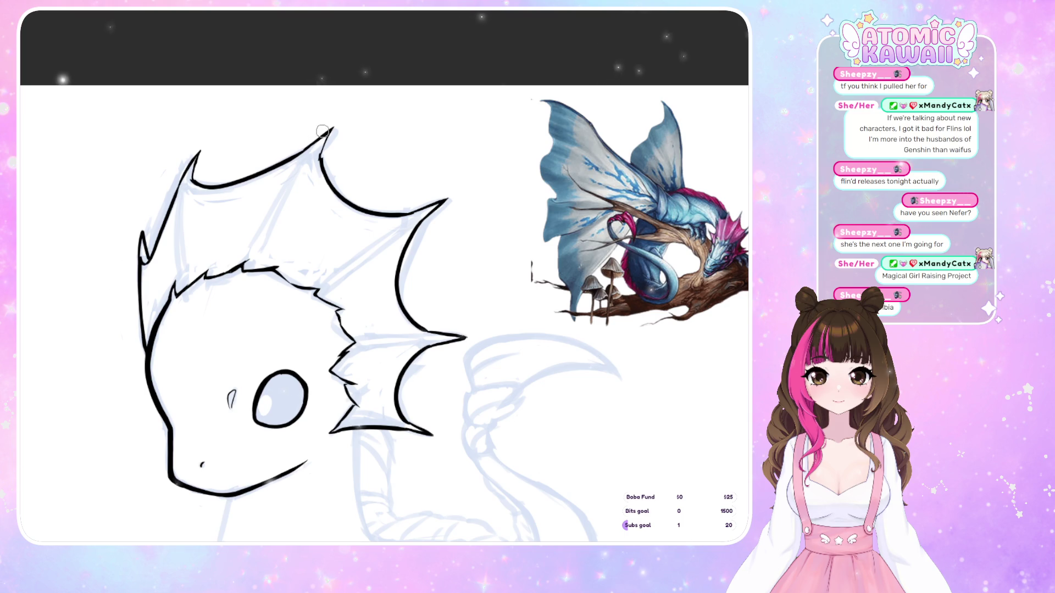
left_click_drag(264, 173, 320, 152)
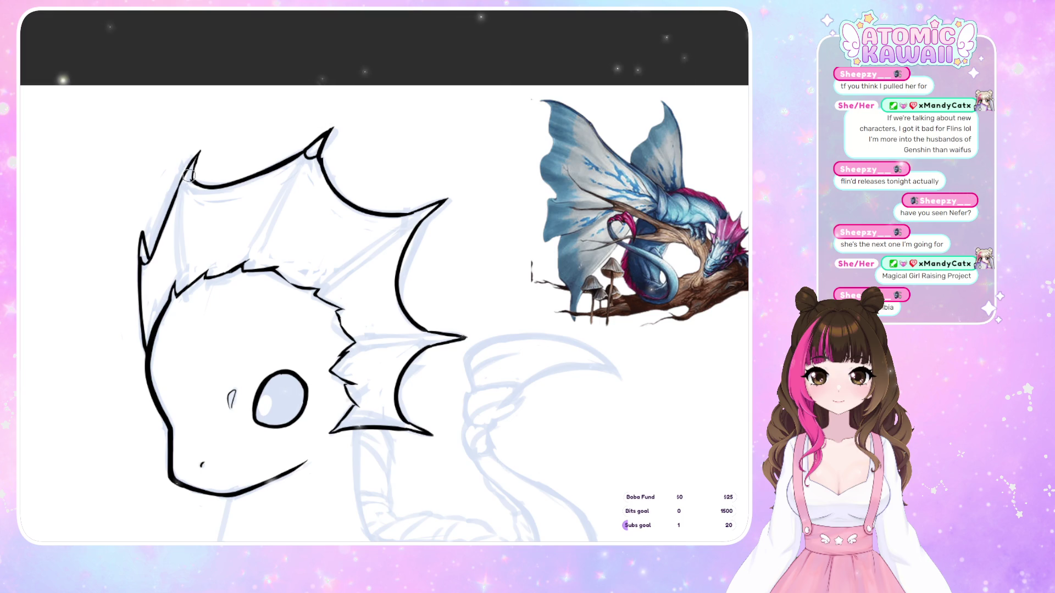
left_click_drag(195, 161, 185, 186)
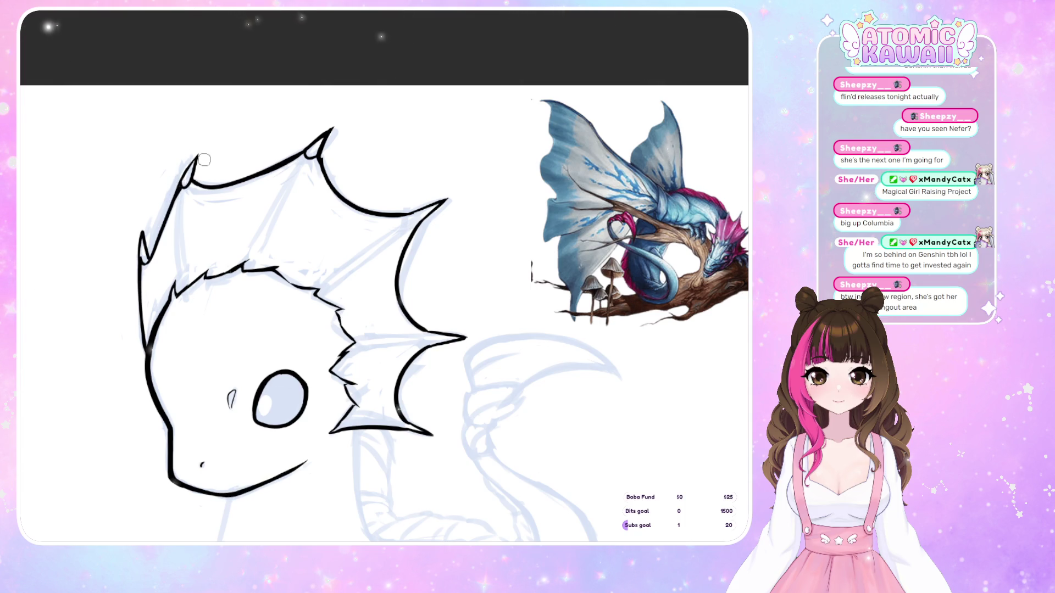
- Check the crest spikes mirrored, then try a bolder left head outline stroke and undo it
key("h")
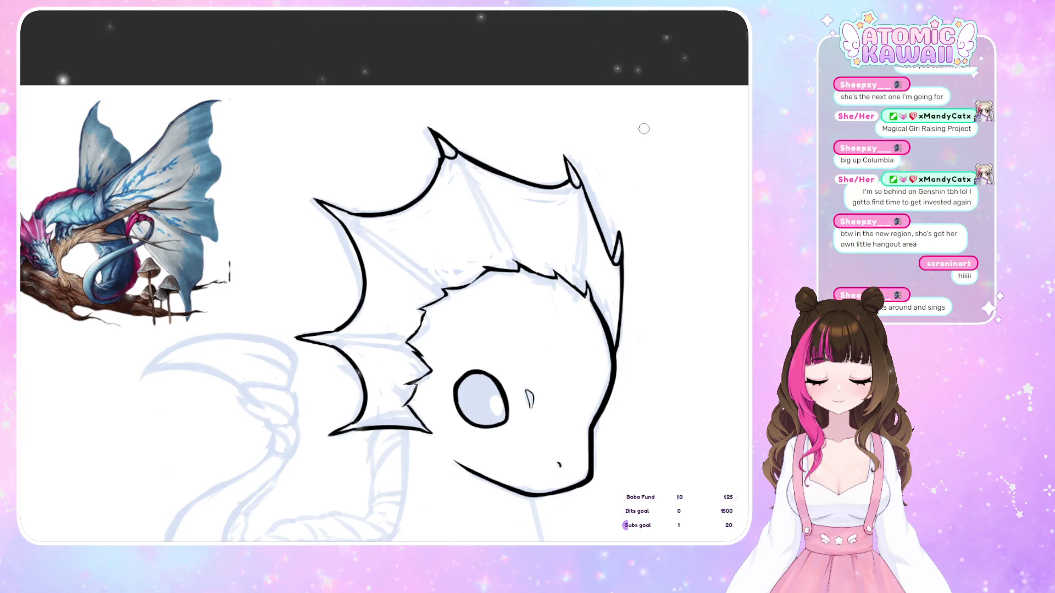
key("h")
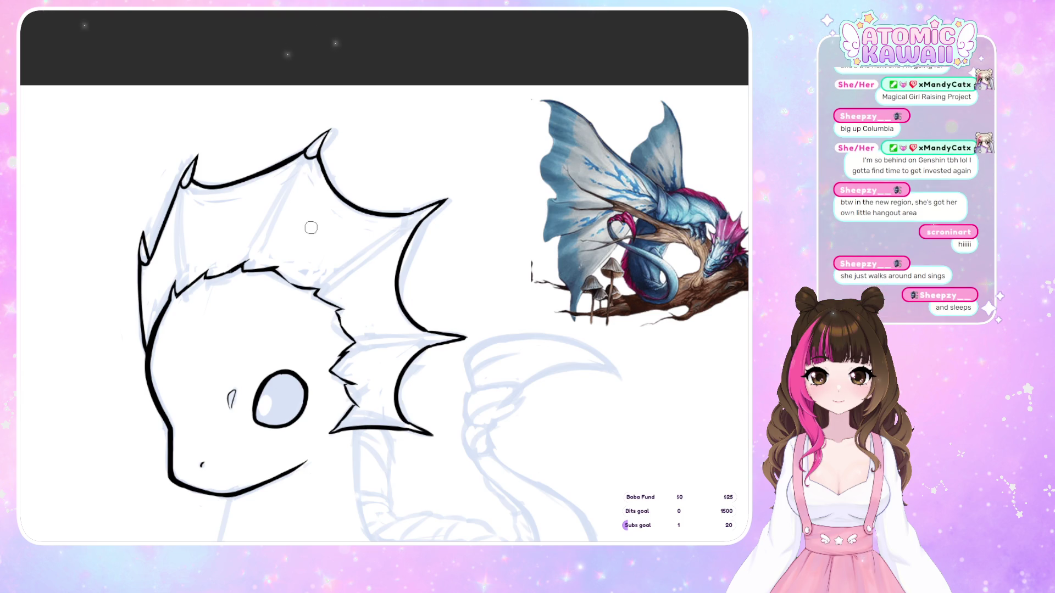
key("h")
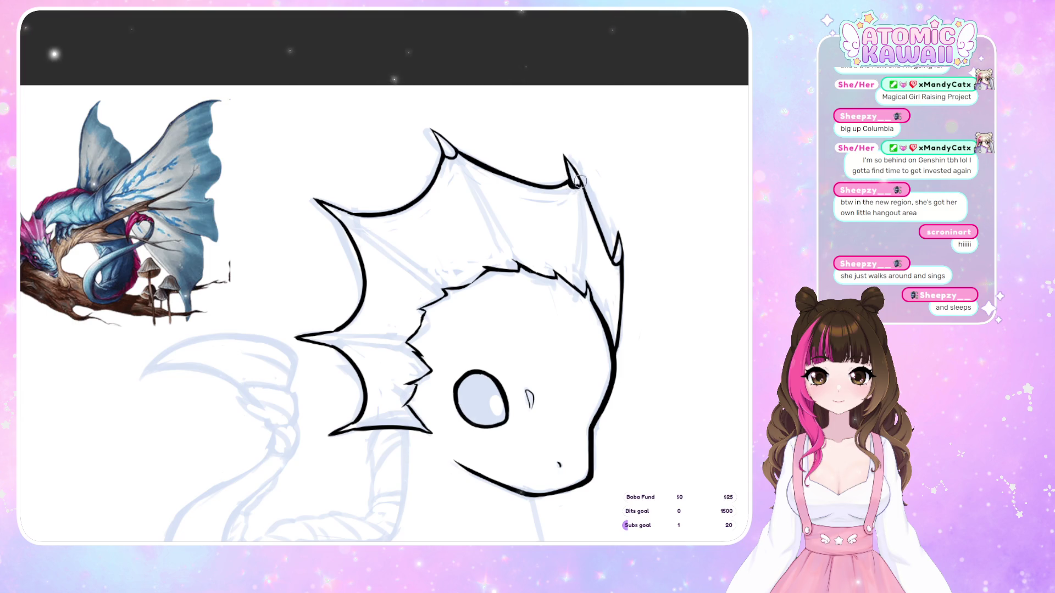
key("h")
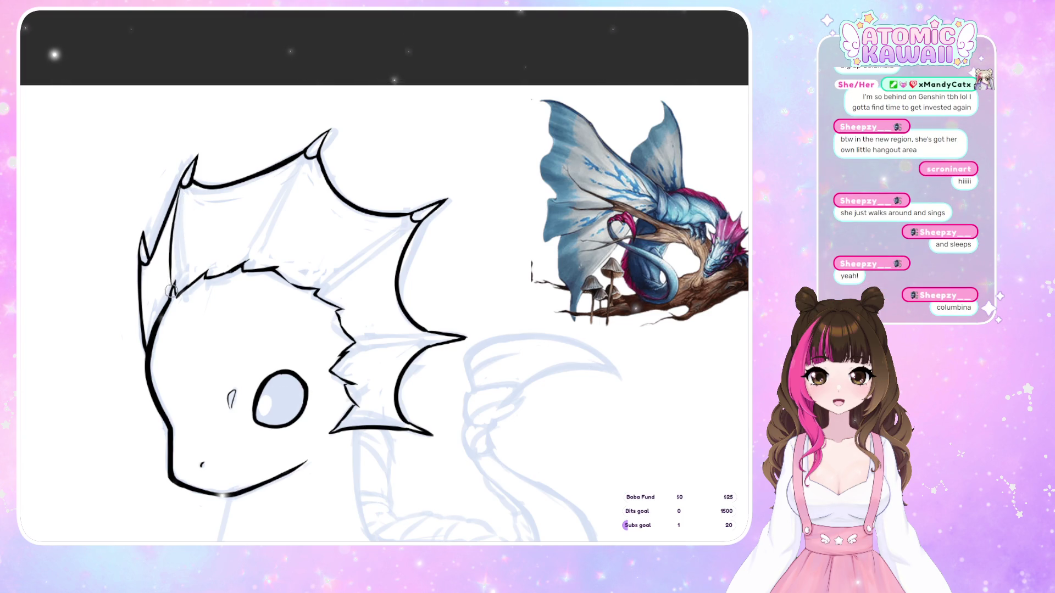
mouse_move(177, 231)
left_mouse_down()
mouse_move(172, 291)
mouse_move(183, 183)
mouse_move(171, 290)
left_mouse_up()
key("ctrl+z")
key("ctrl+z")
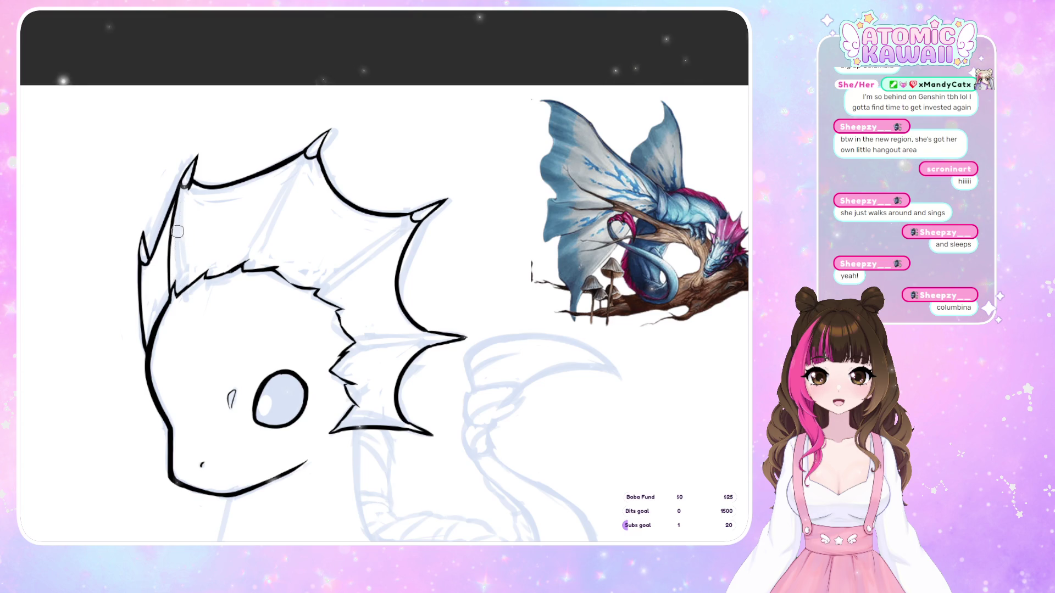
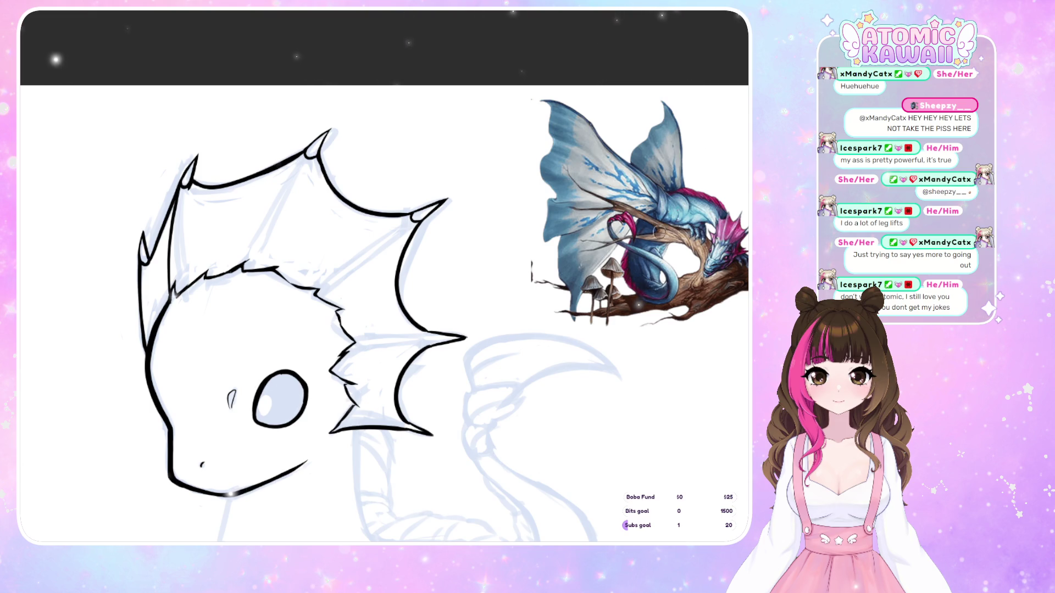
- Zoom out to see the whole dragon, then undo the black head and frill lineart
key("ctrl+minus")
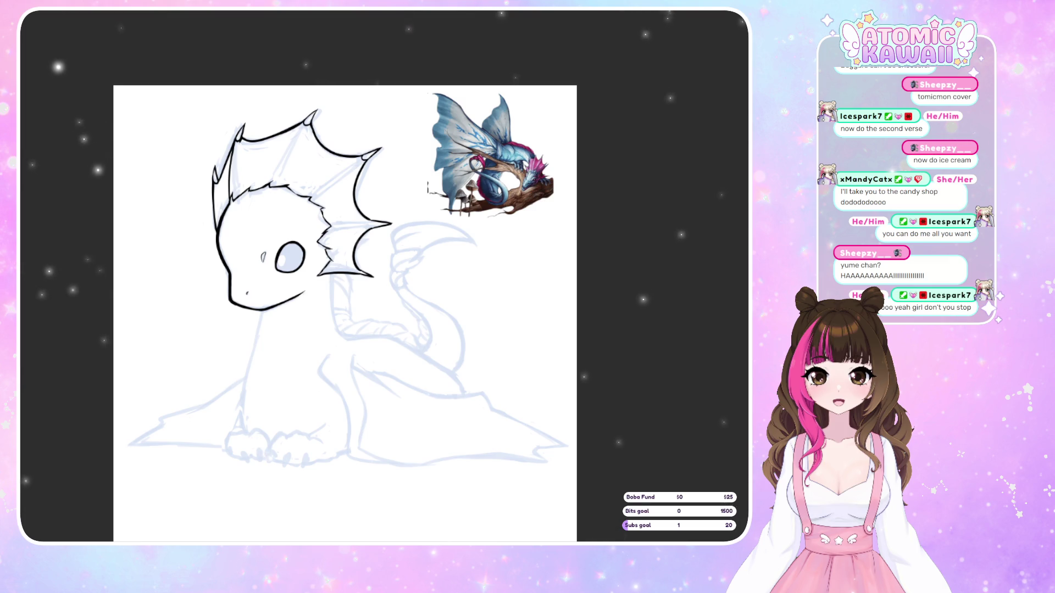
key("ctrl+z")
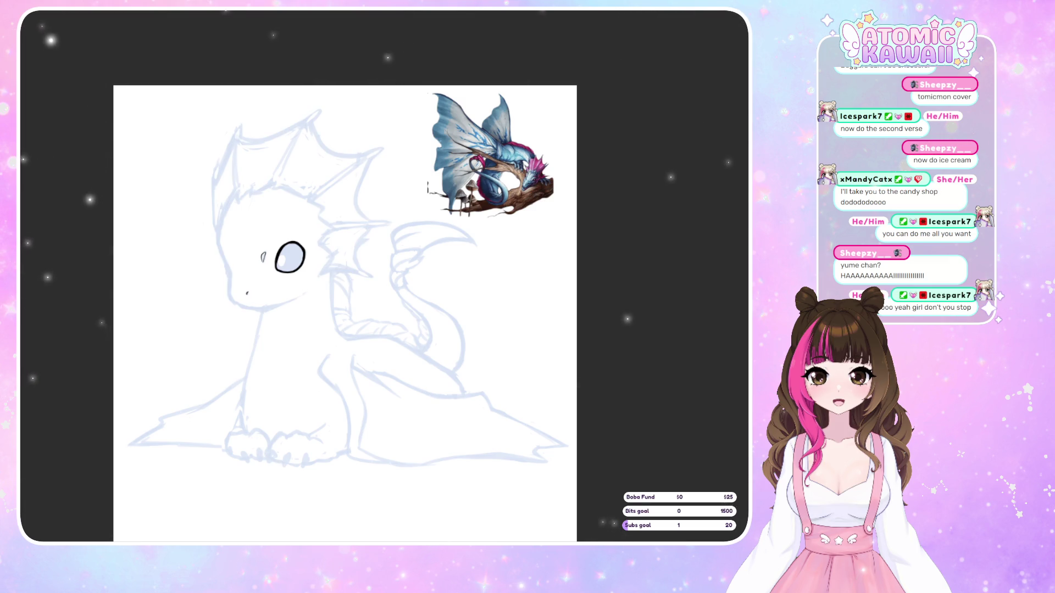
- Restore the black head, horn, spiky frill and neck lineart with redo
key("ctrl+y")
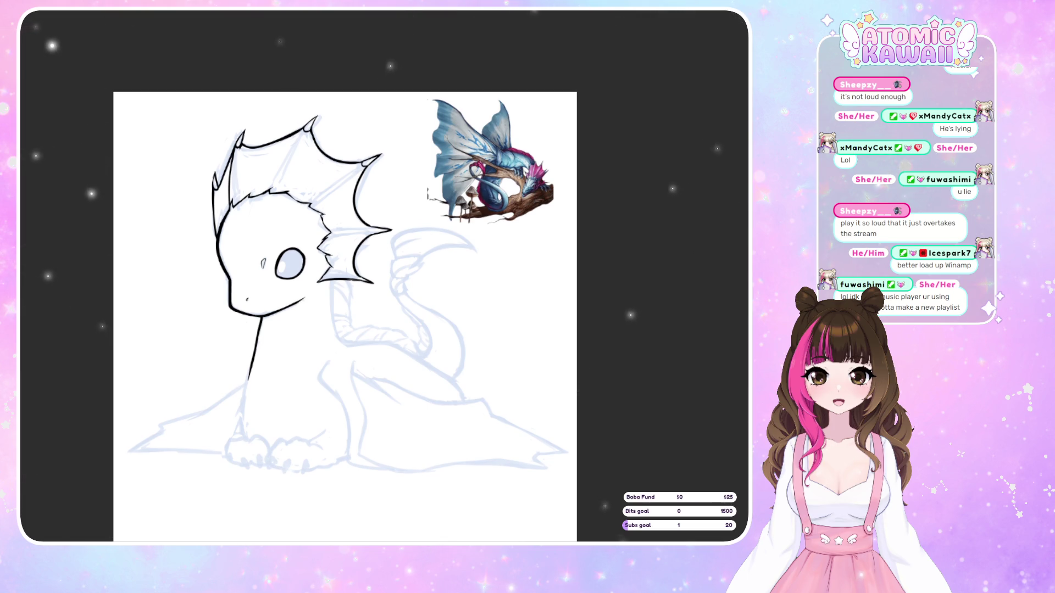
scroll(344, 313, "left", 3)
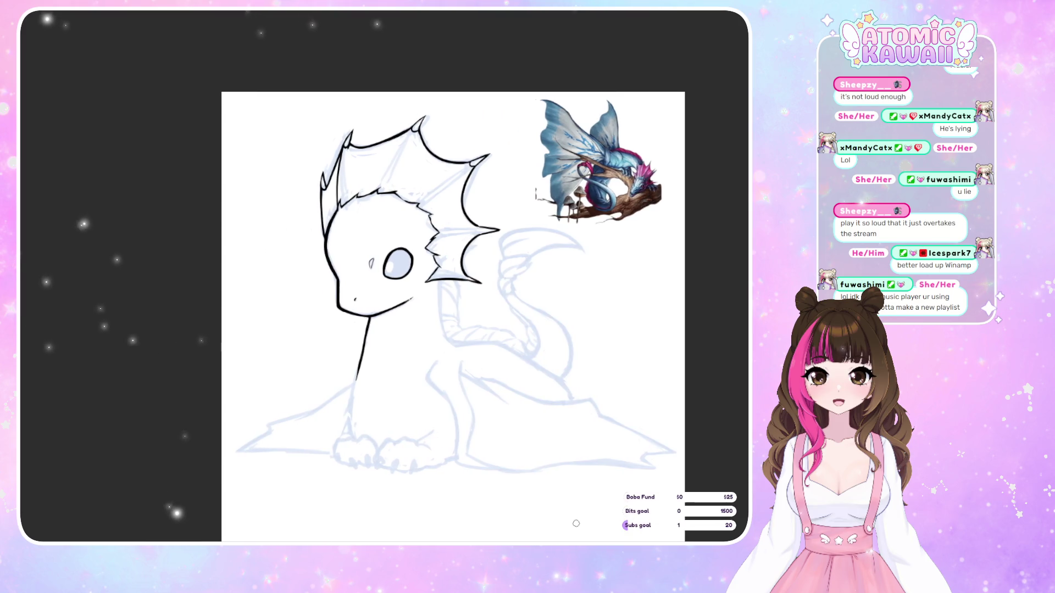
- Extend the chest line down to the front paws, redrawing it longer, and mirror-check the view
left_click_drag(355, 380, 348, 421)
key("ctrl+z")
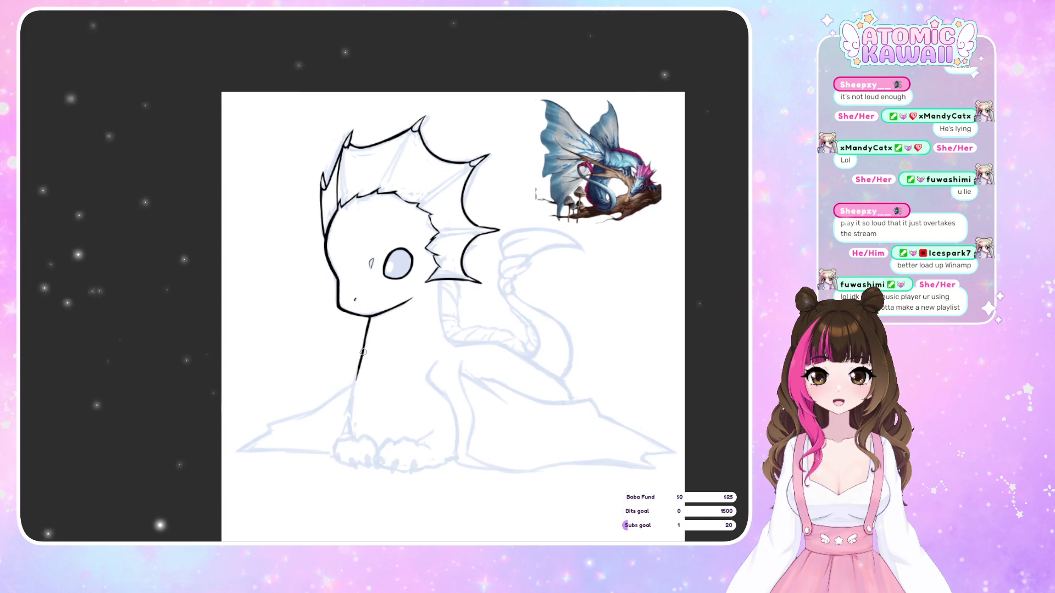
left_click_drag(357, 369, 353, 433)
scroll(353, 428, "up", 2)
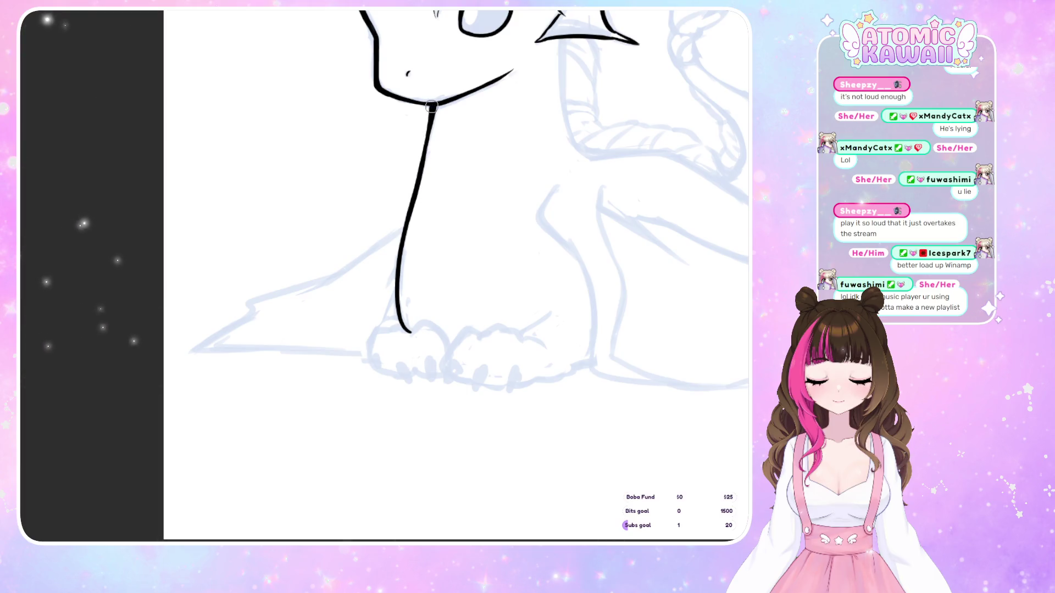
key("m")
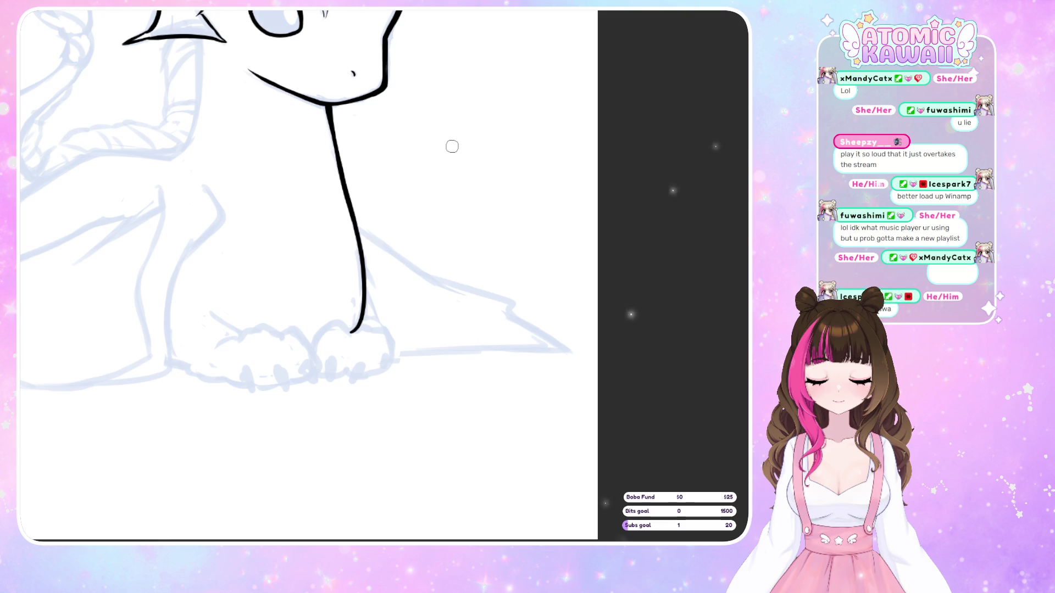
key("m")
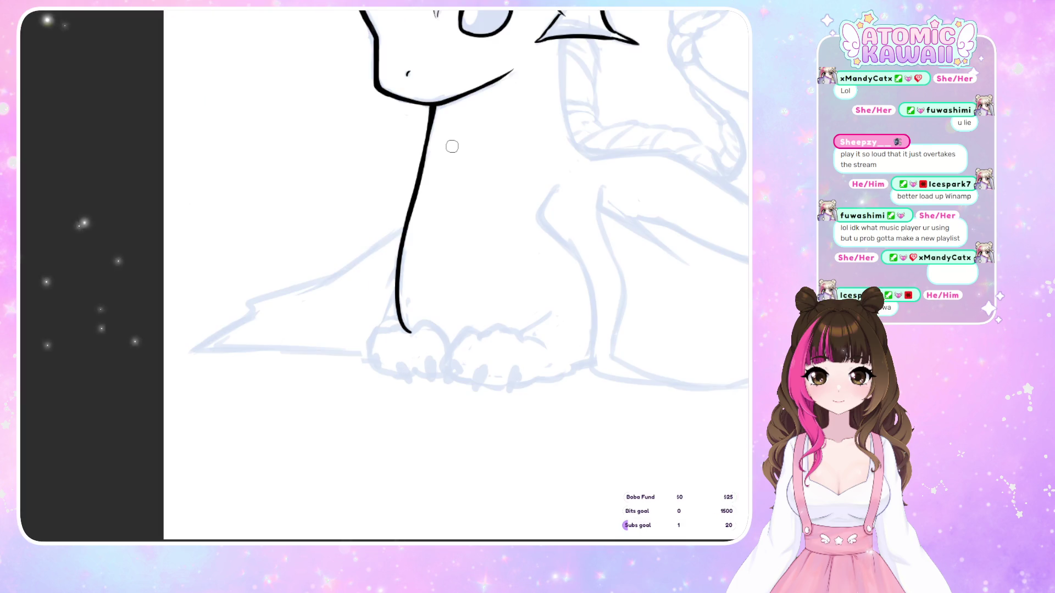
- Ink the left wing's pointed lower edge from the tip toward the paws, redoing stray strokes
mouse_move(404, 225)
left_mouse_down()
mouse_move(351, 270)
mouse_move(276, 292)
mouse_move(346, 272)
left_mouse_up()
key("ctrl+z")
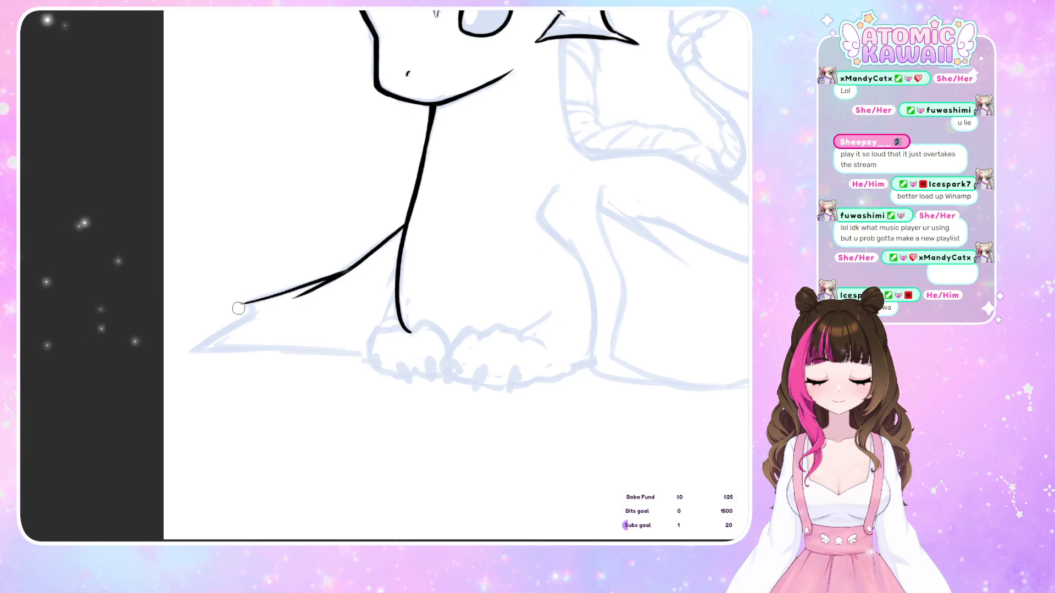
key("ctrl+z")
left_click_drag(241, 303, 256, 312)
left_click_drag(183, 353, 255, 312)
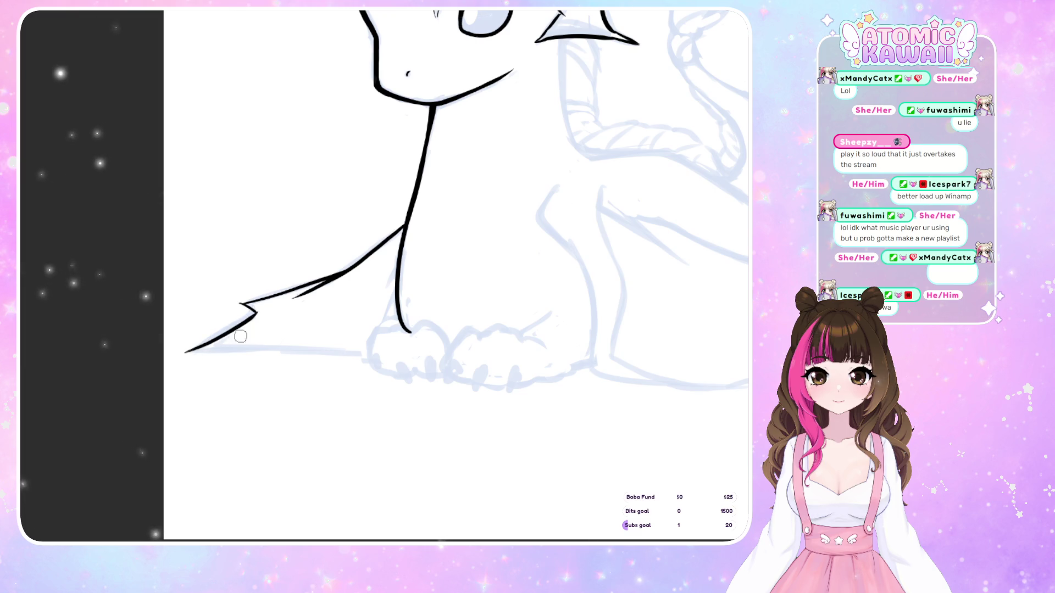
left_click_drag(185, 352, 271, 347)
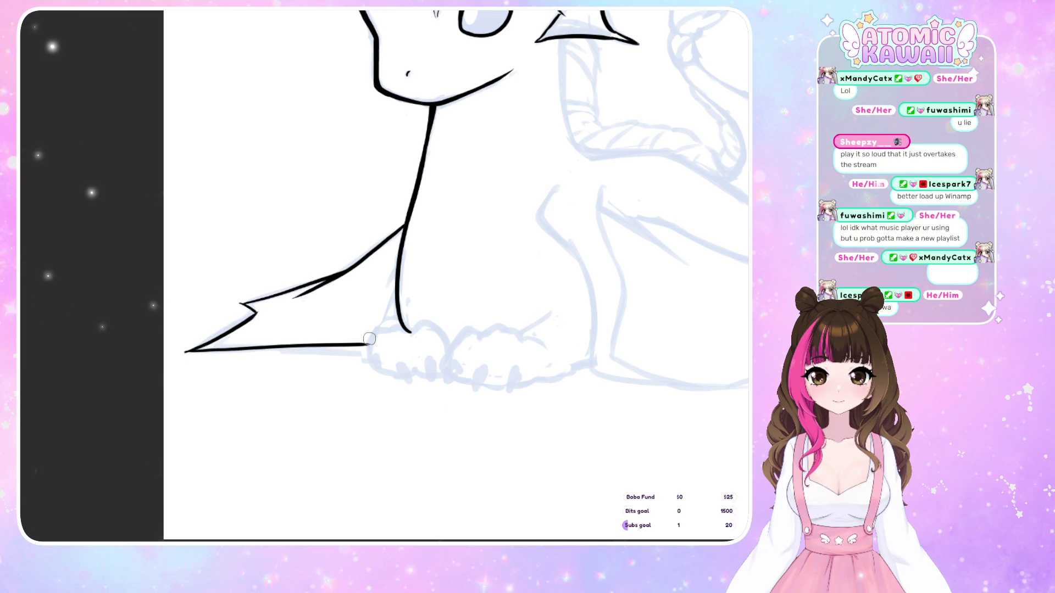
key("Delete")
key("Delete")
key("Delete")
key("ctrl+z")
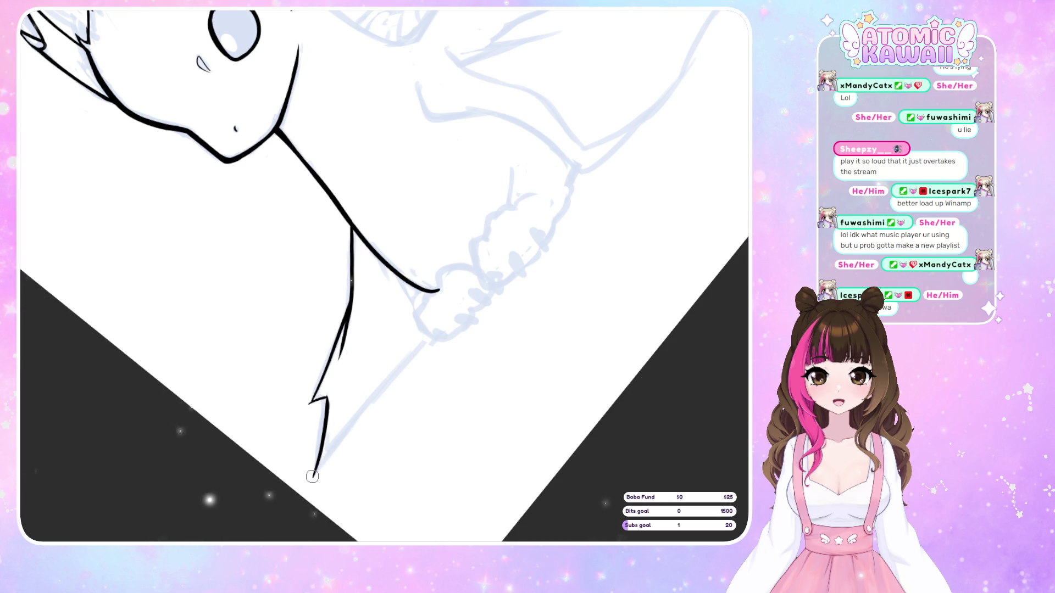
left_click_drag(332, 450, 366, 405)
left_click_drag(398, 371, 432, 334)
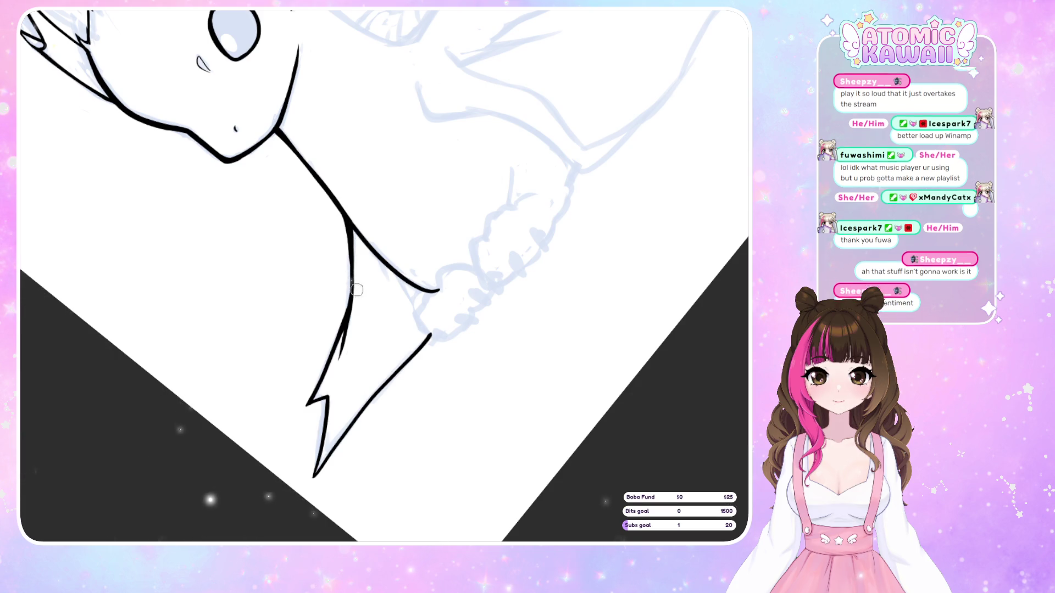
scroll(458, 460, "down", 3)
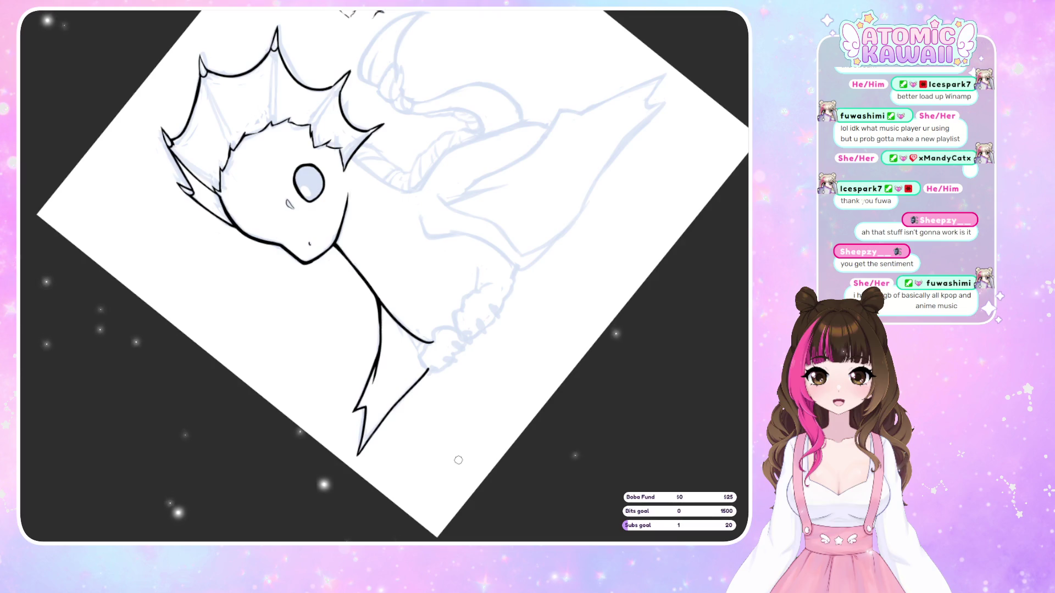
- Erase a stray stretch of the fin's left outline beside the head and mirror the view to check
key("ctrl+0")
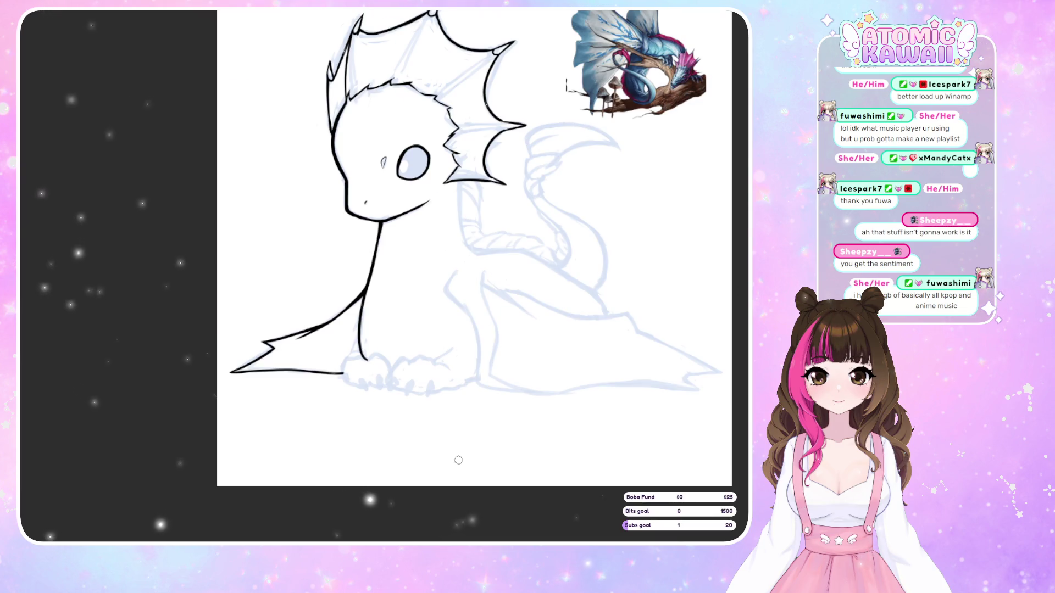
scroll(456, 461, "up", 5)
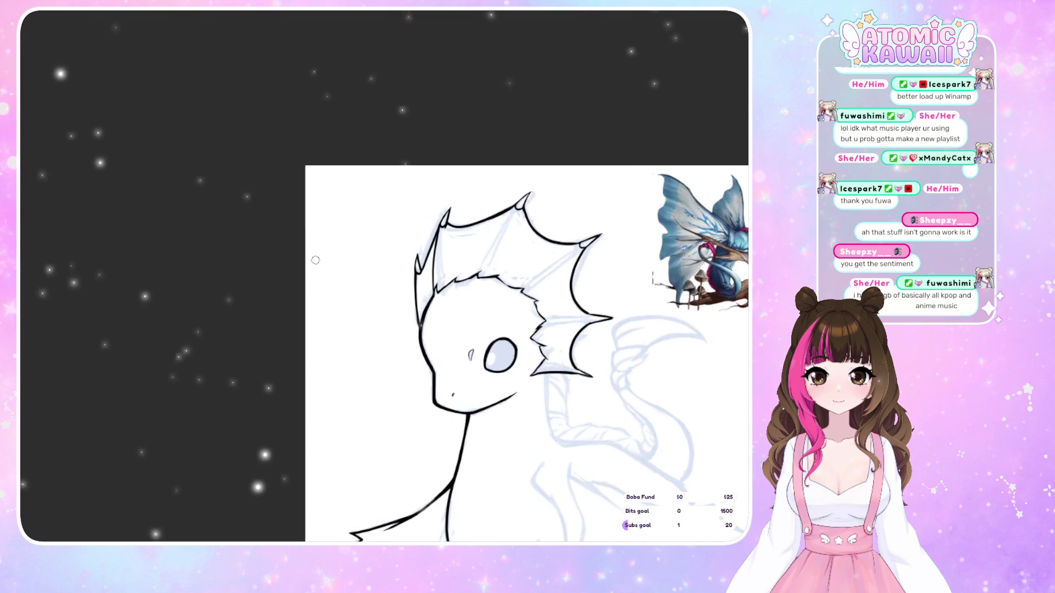
scroll(396, 319, "up", 2)
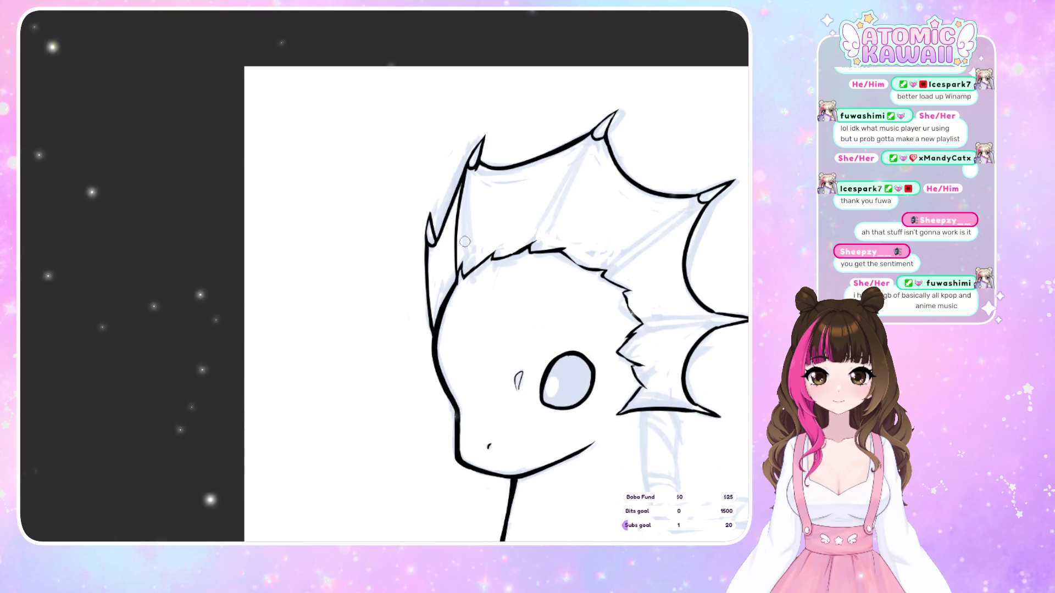
left_click_drag(463, 238, 465, 179)
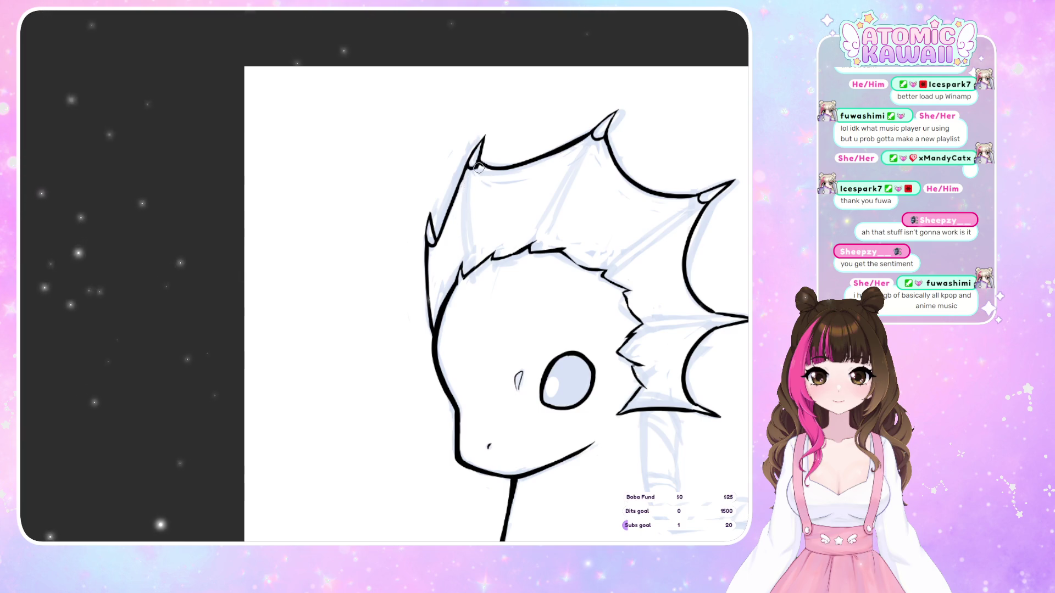
scroll(604, 174, "right", 3)
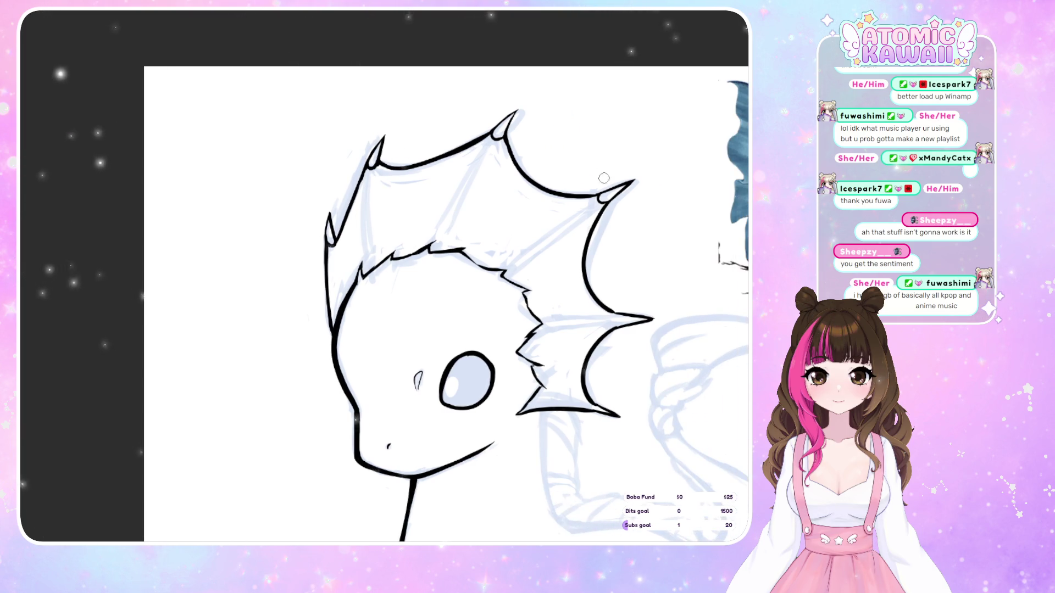
key("m")
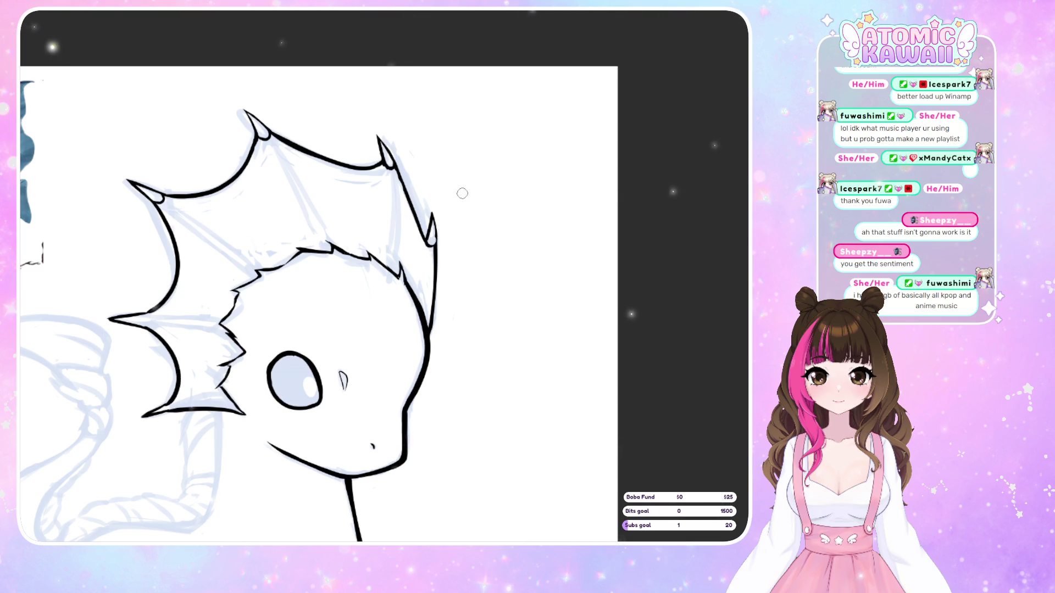
key("m")
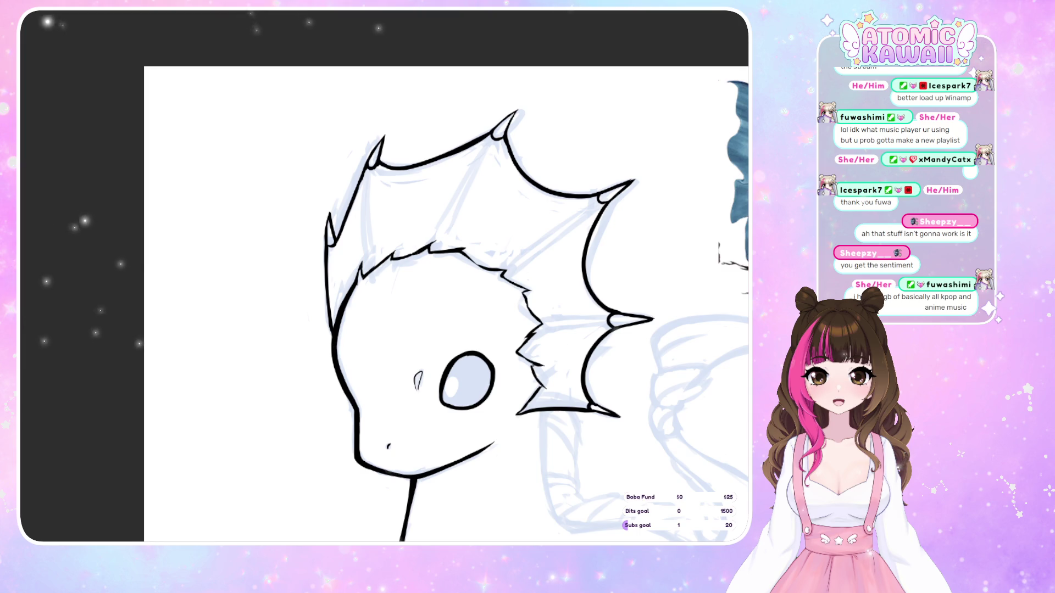
mouse_move(649, 554)
left_mouse_down()
mouse_move(590, 480)
mouse_move(644, 339)
mouse_move(569, 334)
left_mouse_up()
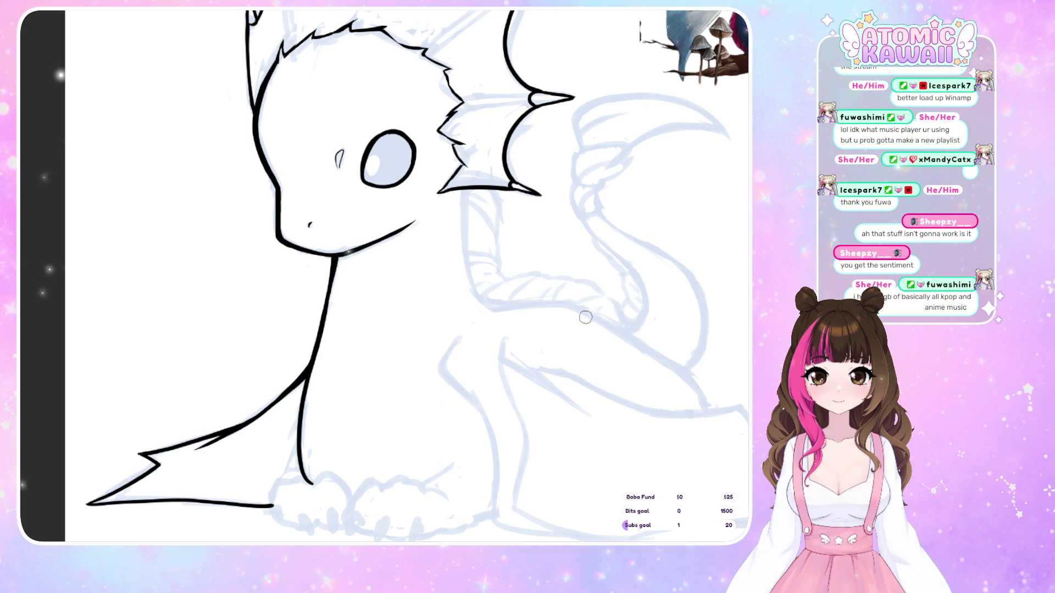
- Ink the curved under-wing line from behind the frill toward the body, mirroring the view to compare
key("m")
key("m")
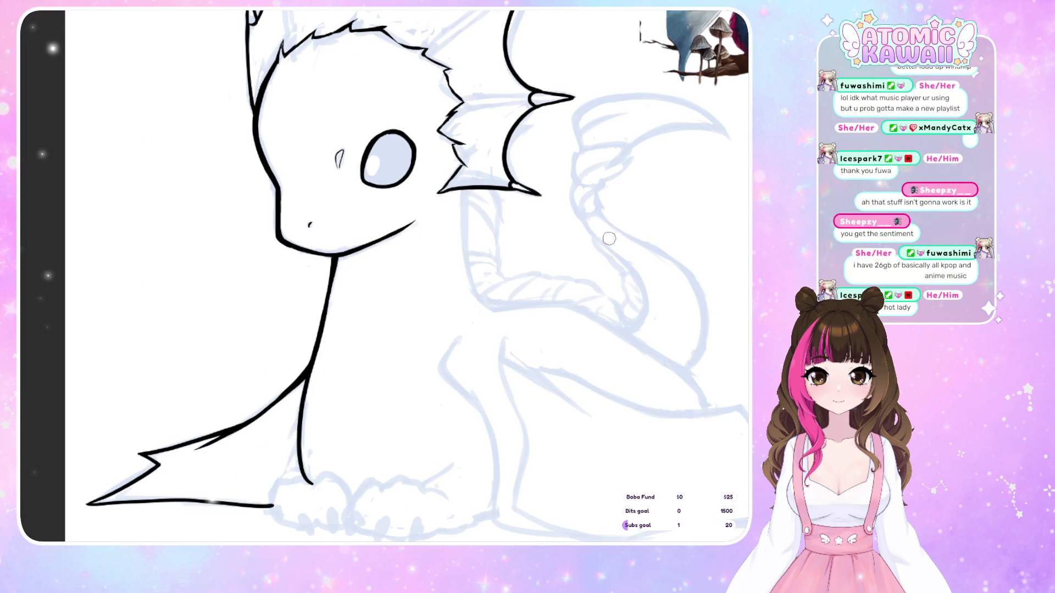
left_click_drag(465, 262, 480, 304)
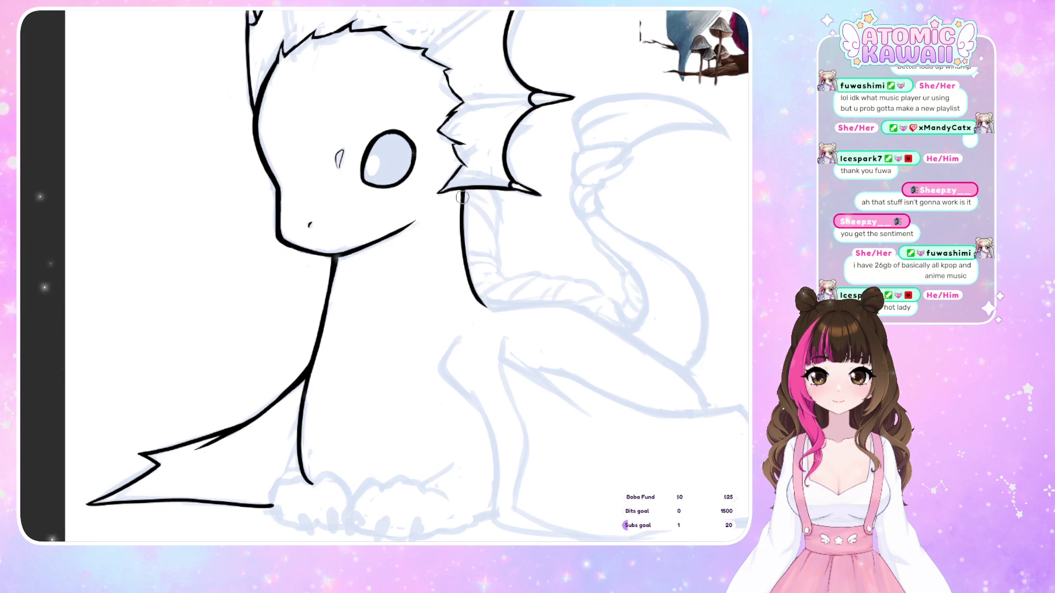
key("m")
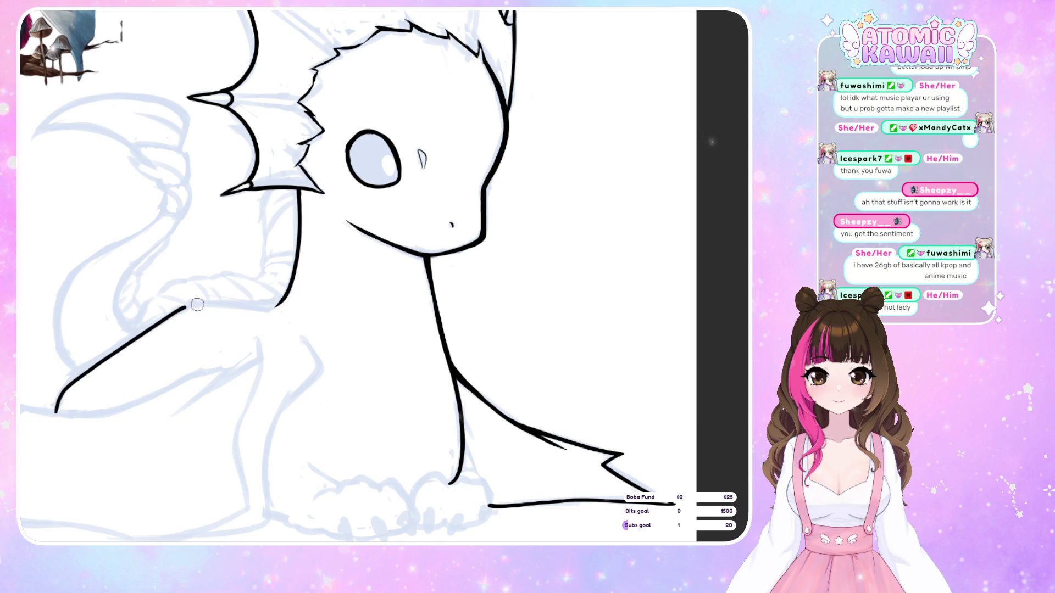
left_click_drag(236, 304, 276, 304)
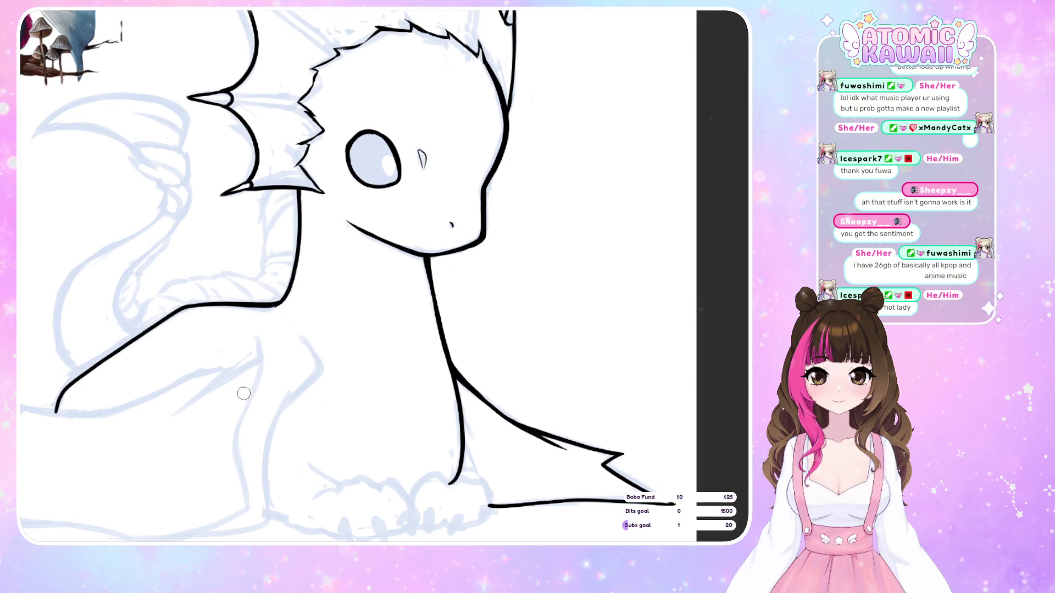
key("m")
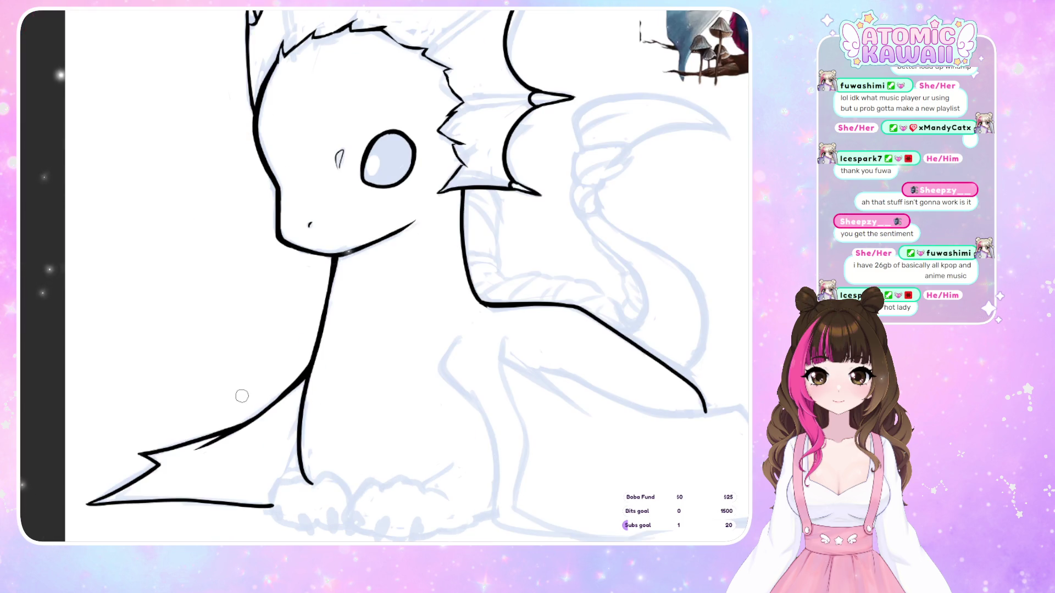
key("m")
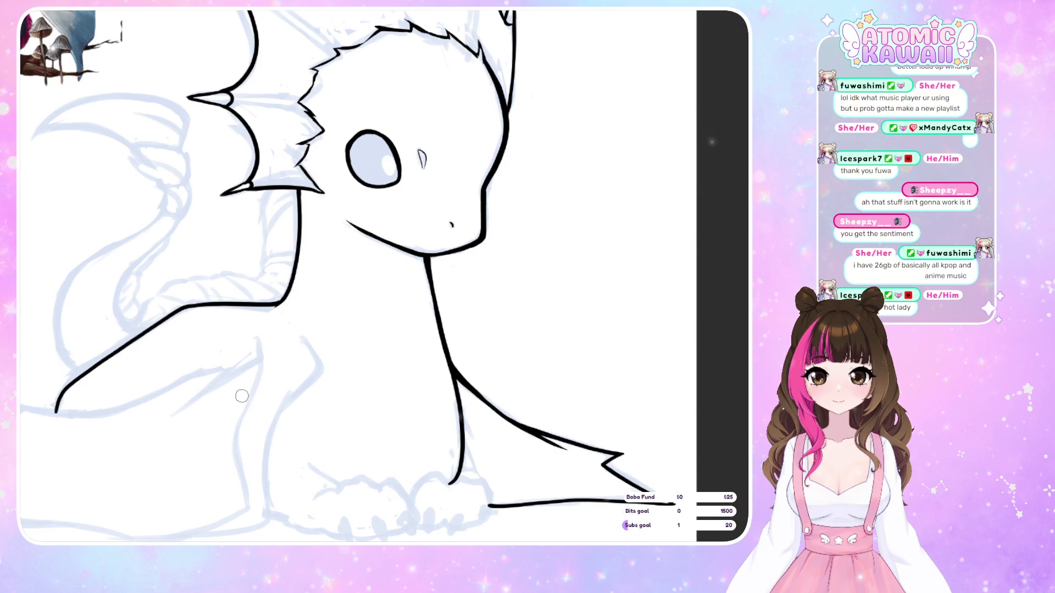
key("m")
key("m")
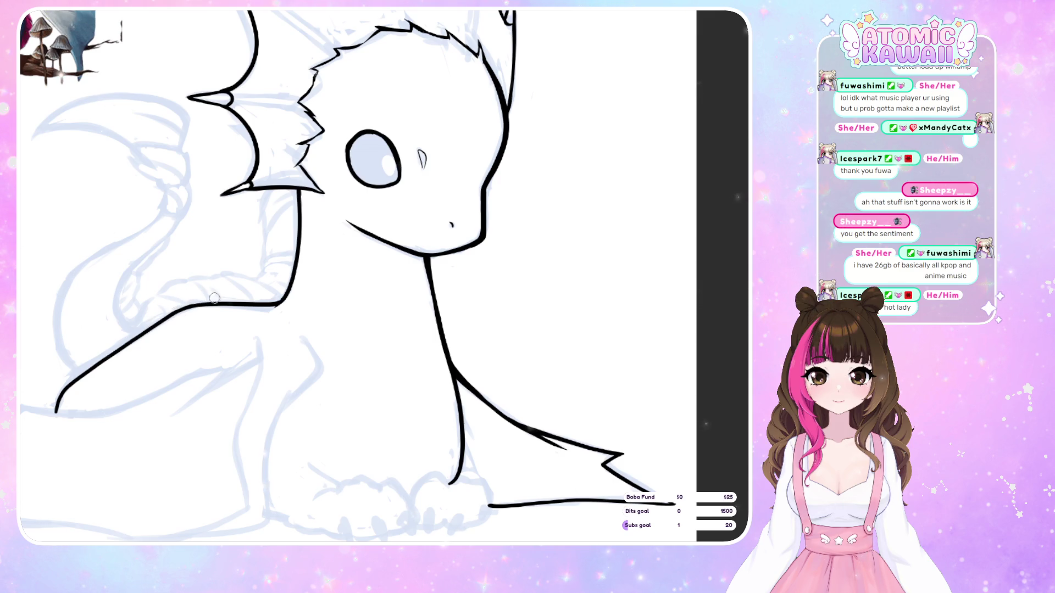
key("m")
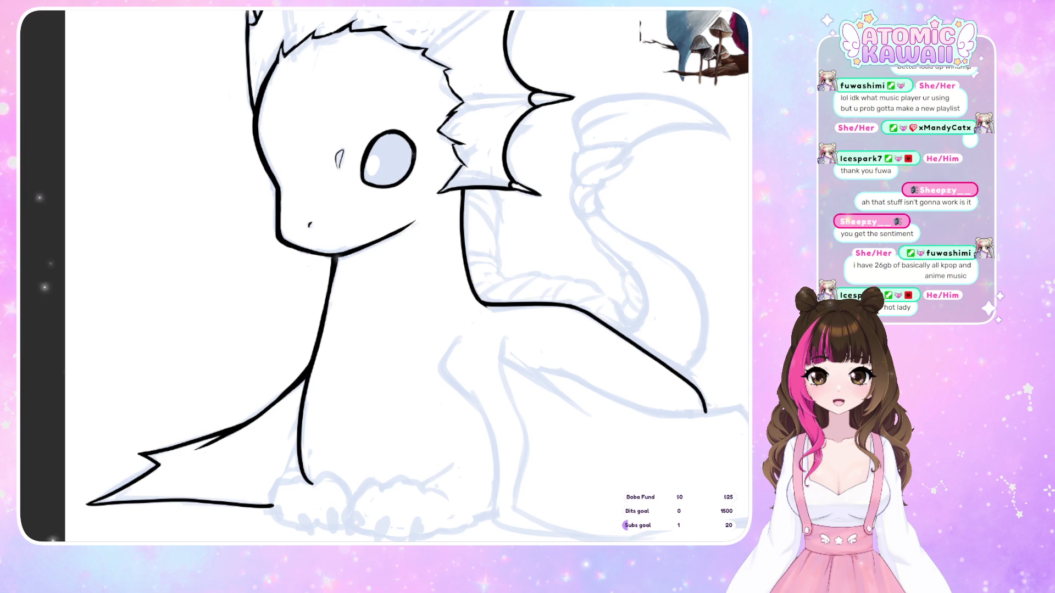
left_click_drag(503, 112, 407, 112)
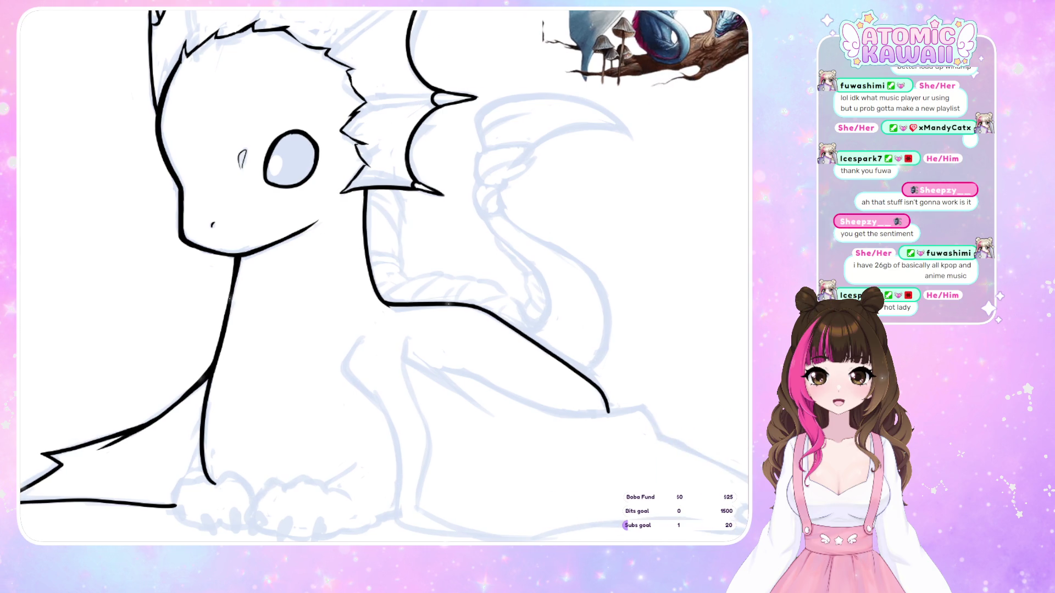
- Tilt the canvas and ink the horn base and its inner edge up to the tip
key("h")
key("h")
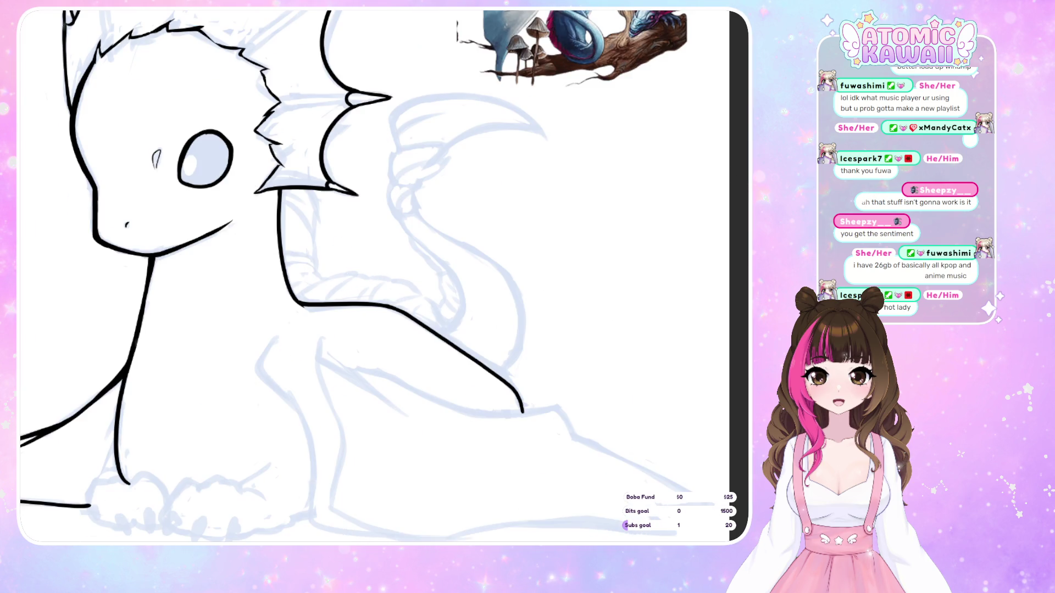
left_click_drag(258, 352, 205, 458)
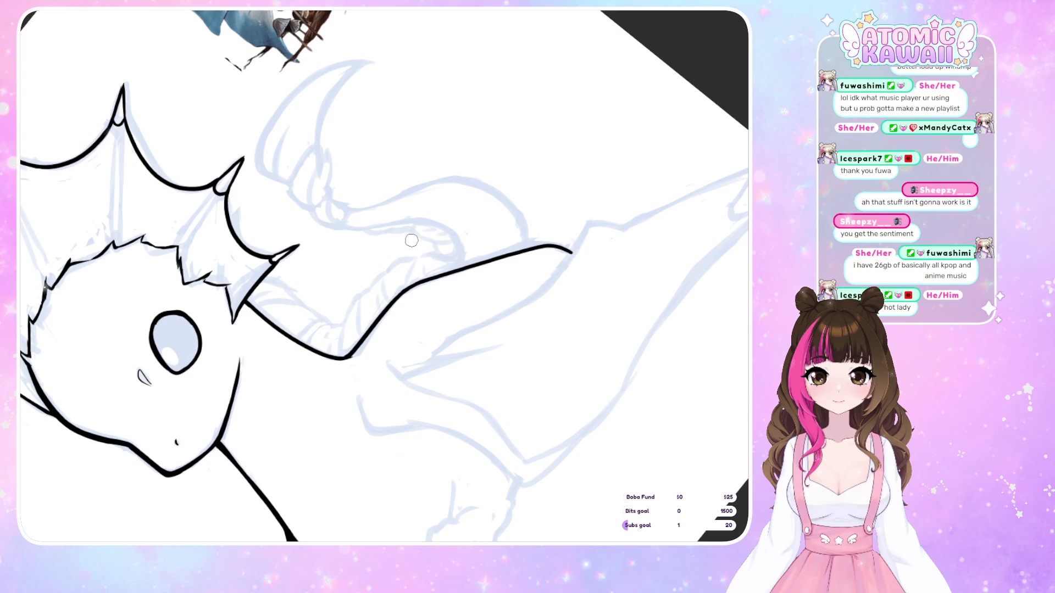
key("4")
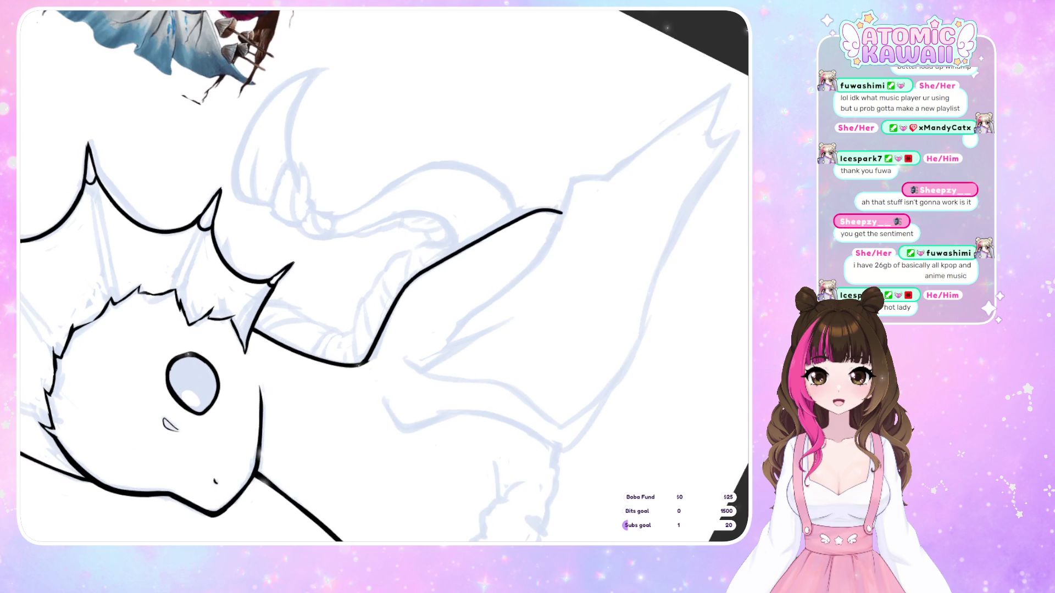
left_click_drag(437, 513, 566, 513)
mouse_move(399, 205)
left_mouse_down()
mouse_move(368, 195)
mouse_move(388, 115)
mouse_move(450, 65)
mouse_move(412, 89)
mouse_move(367, 158)
mouse_move(365, 202)
mouse_move(400, 205)
left_mouse_up()
key("ctrl+z")
mouse_move(415, 163)
left_mouse_down()
mouse_move(416, 141)
mouse_move(458, 67)
left_mouse_up()
key("ctrl+z")
key("ctrl+z")
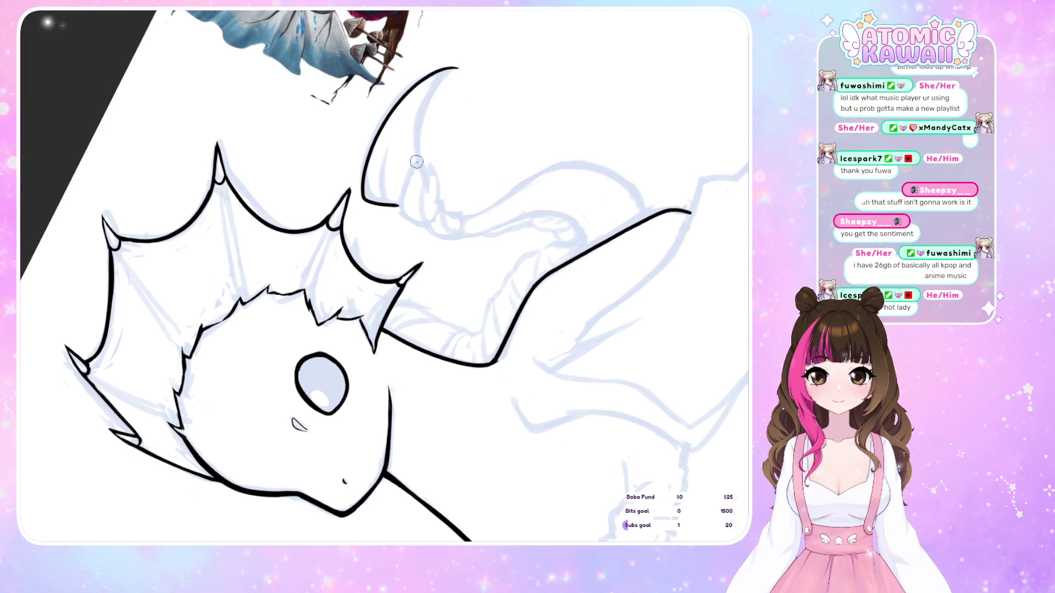
left_click_drag(417, 115, 459, 68)
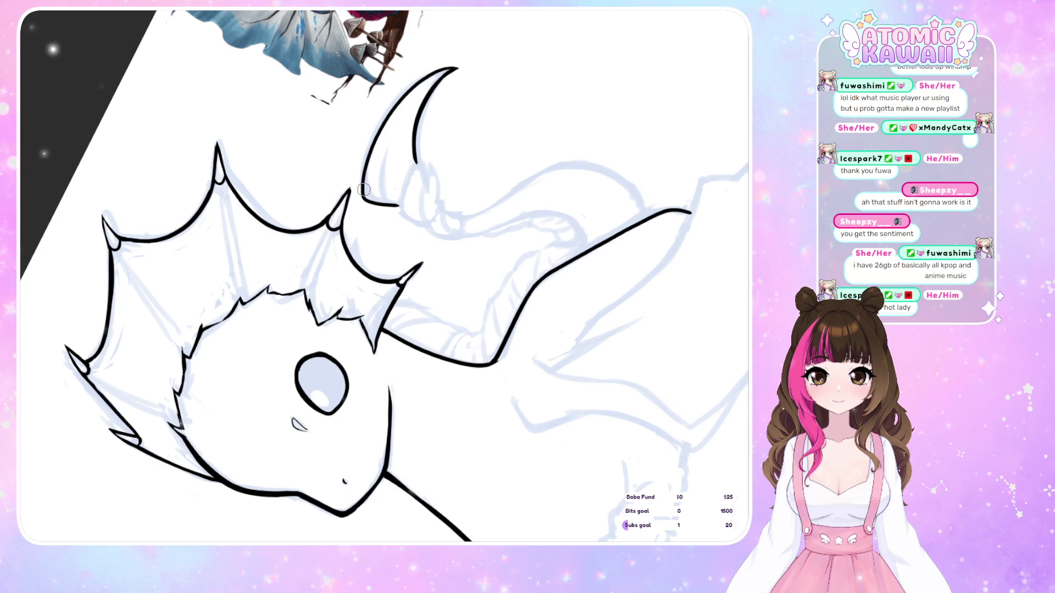
- Ink the horn's outer edge from base to tip with a thicker tip, redoing weak strokes
left_click_drag(381, 116, 446, 67)
key("ctrl+z")
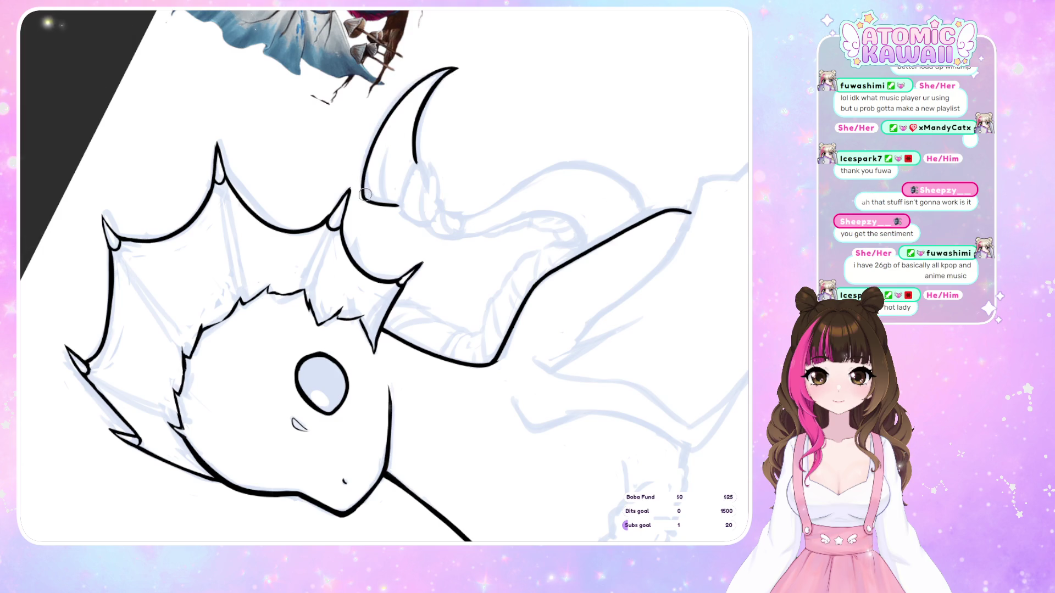
mouse_move(366, 157)
left_mouse_down()
mouse_move(395, 107)
mouse_move(452, 69)
left_mouse_up()
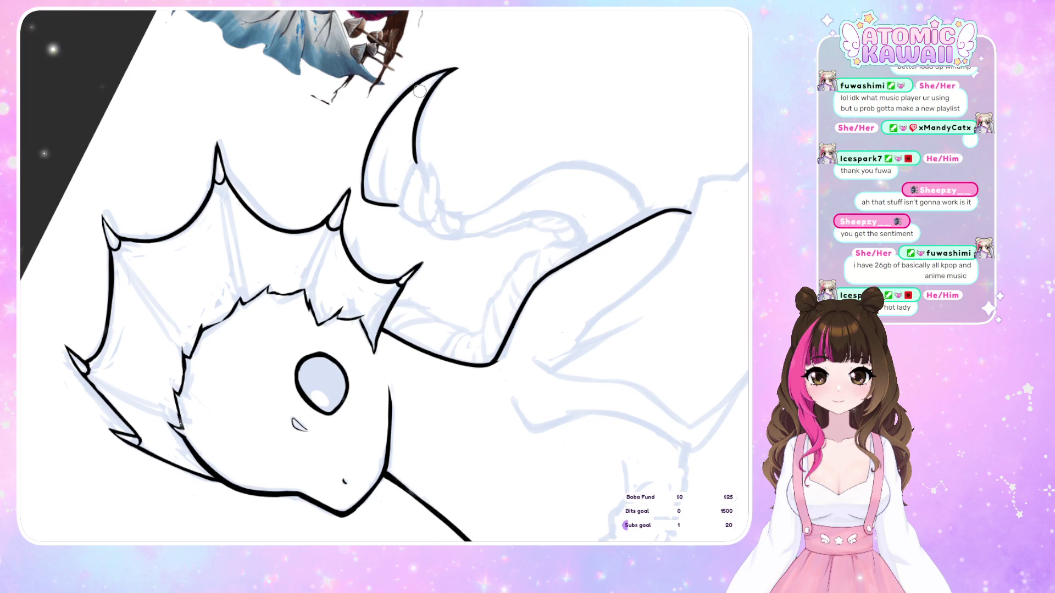
mouse_move(362, 175)
left_mouse_down()
mouse_move(385, 112)
mouse_move(458, 66)
mouse_move(382, 118)
mouse_move(359, 196)
left_mouse_up()
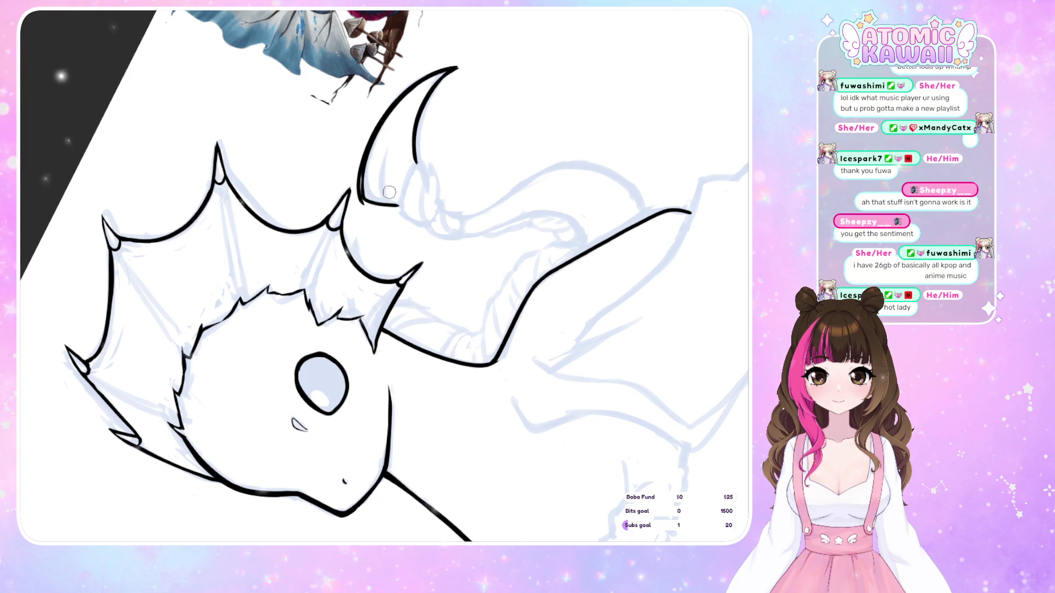
key("ctrl+z")
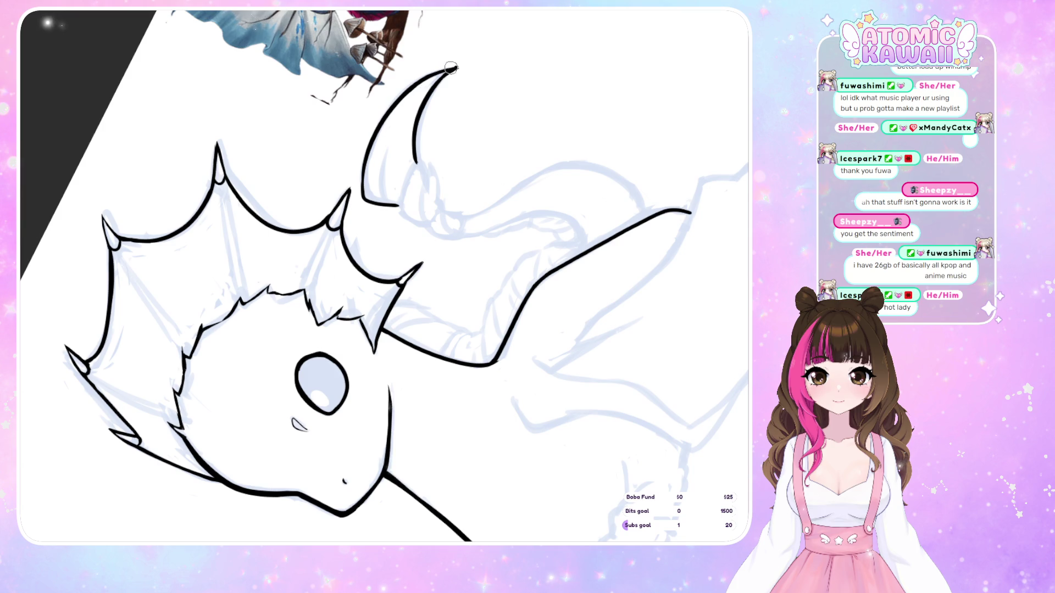
mouse_move(365, 177)
left_mouse_down()
mouse_move(362, 199)
mouse_move(395, 205)
left_mouse_up()
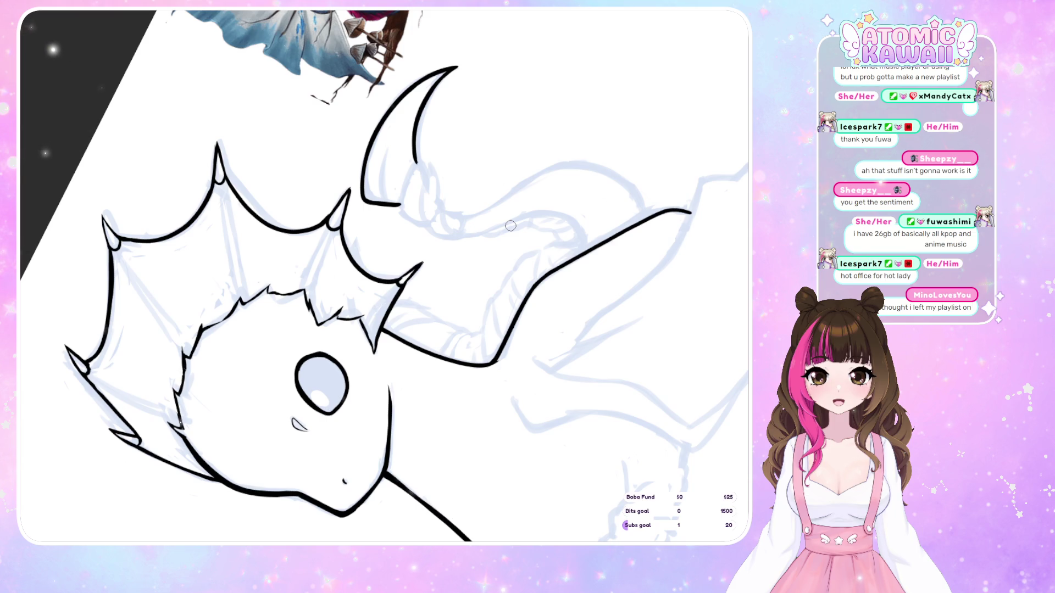
- Reset the view onto the horn and ink the band around it near the base
scroll(384, 276, "left", 2)
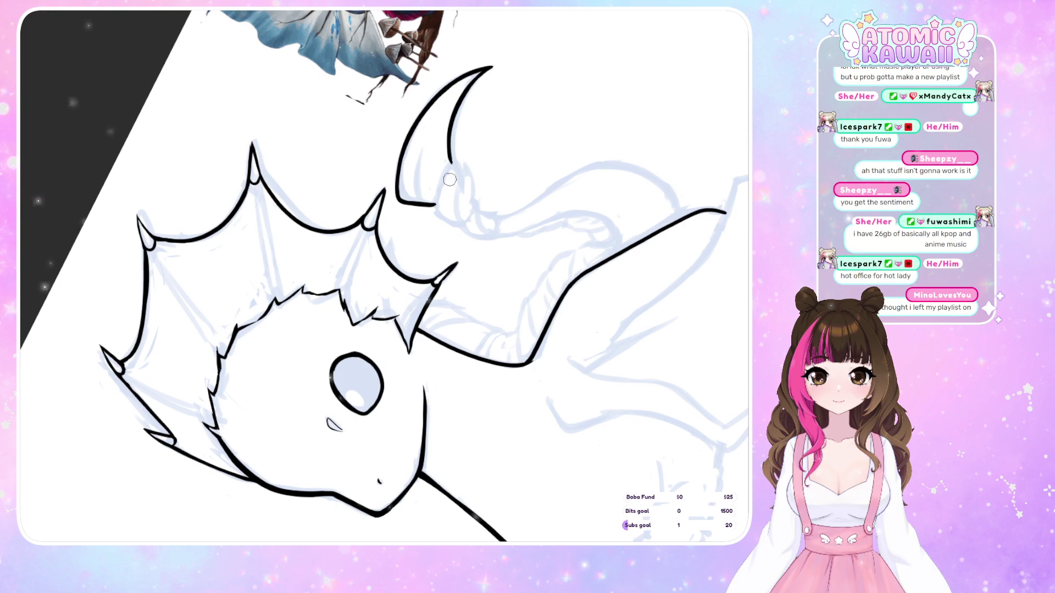
key("5")
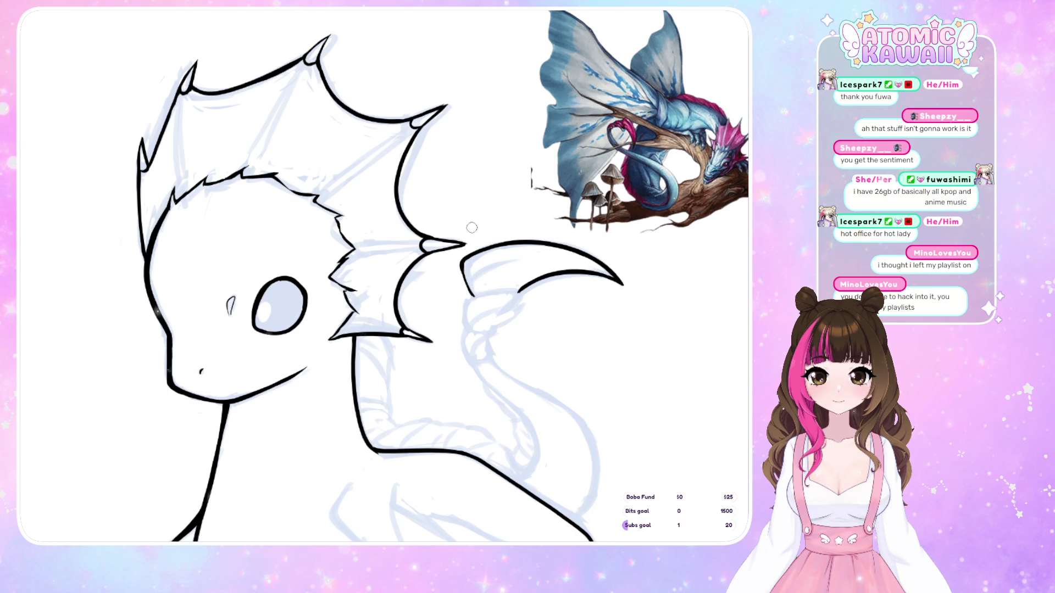
left_click_drag(473, 181, 497, 158)
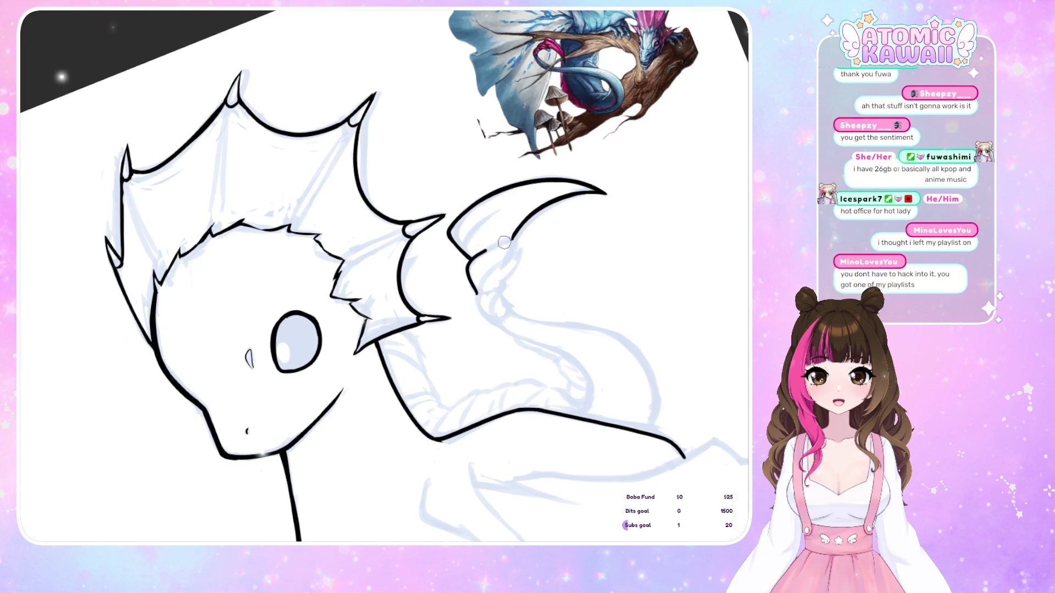
mouse_move(476, 293)
left_mouse_down()
mouse_move(480, 256)
mouse_move(515, 244)
mouse_move(512, 258)
left_mouse_up()
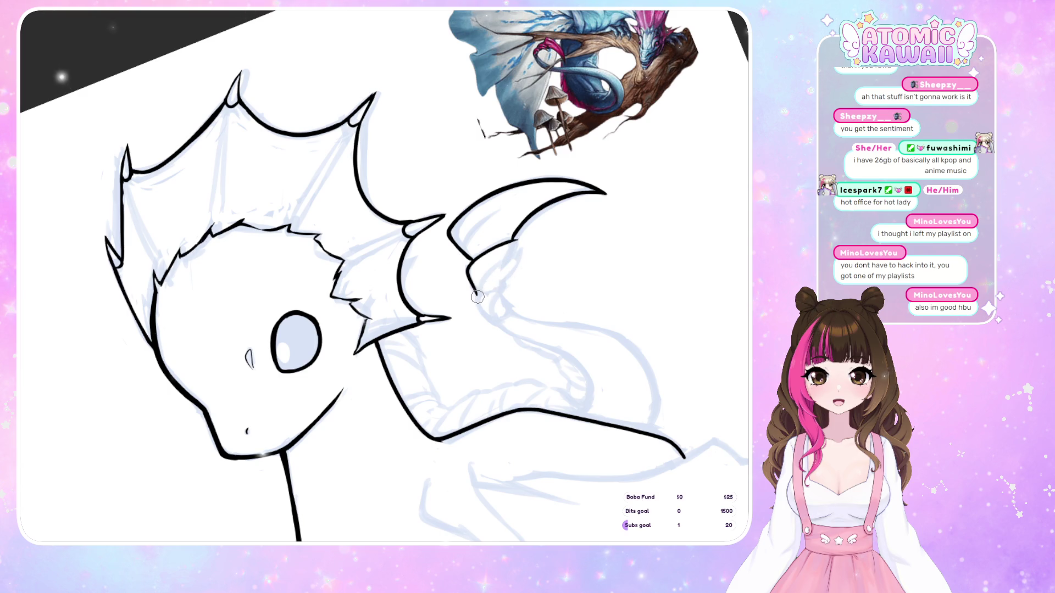
key("ctrl+z")
mouse_move(477, 293)
left_mouse_down()
mouse_move(521, 249)
mouse_move(479, 292)
left_mouse_up()
key("ctrl+z")
key("ctrl+z")
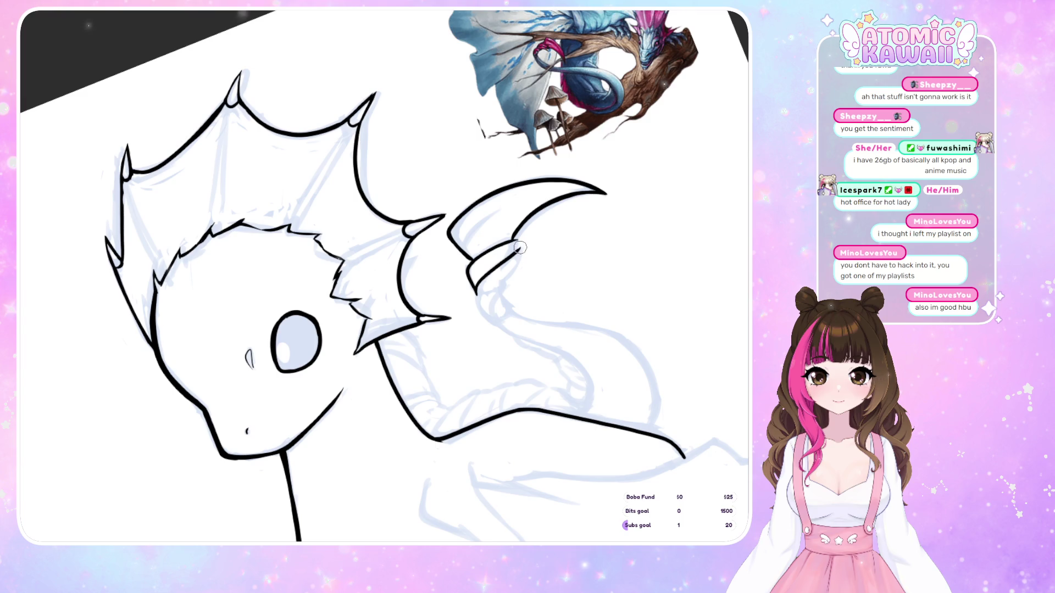
mouse_move(520, 252)
left_mouse_down()
mouse_move(504, 284)
mouse_move(477, 293)
left_mouse_up()
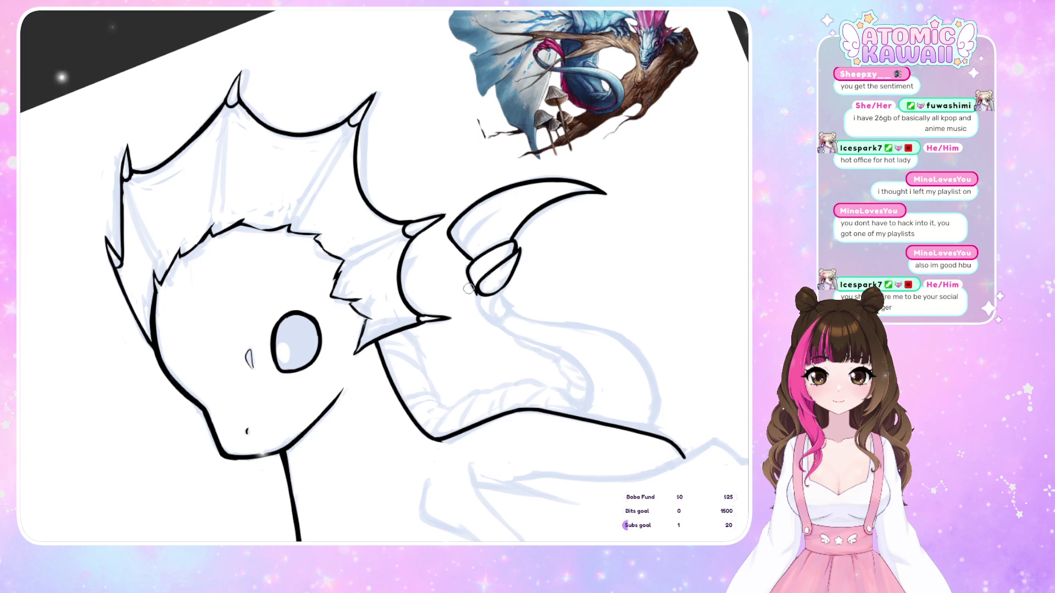
- Close the bottom of the horn band with a small rounded segment
key("m")
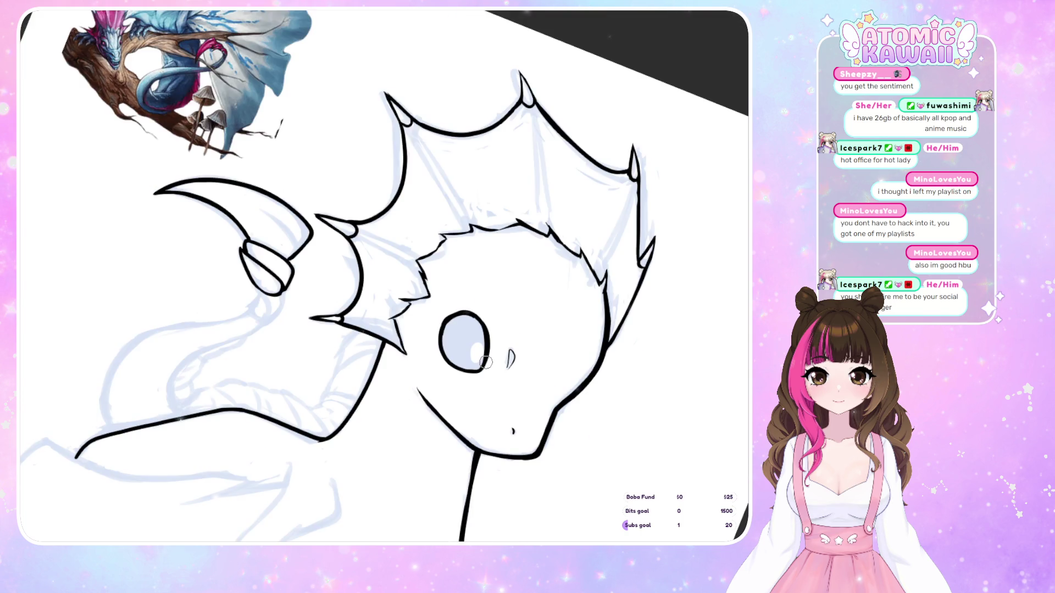
key("m")
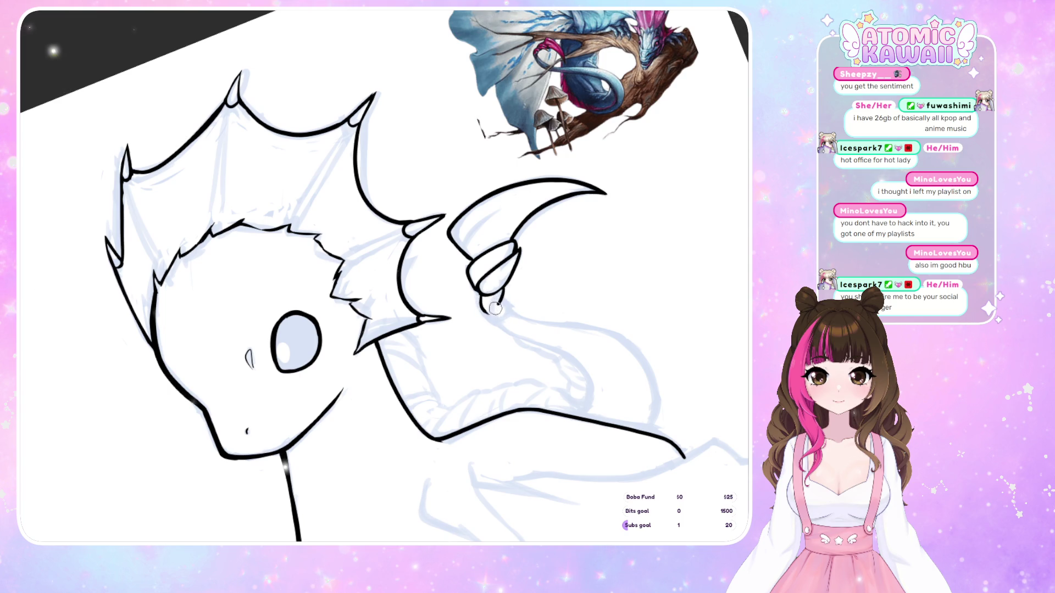
mouse_move(483, 311)
left_mouse_down()
mouse_move(503, 300)
mouse_move(507, 309)
left_mouse_up()
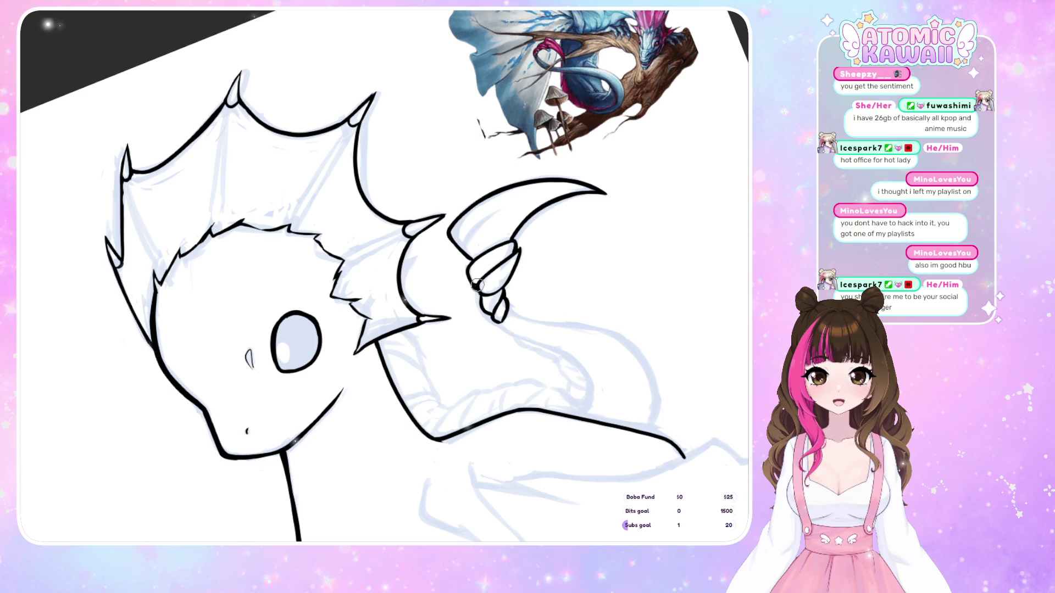
- Straighten the canvas and ink a curve from the wing claw downward
key("m")
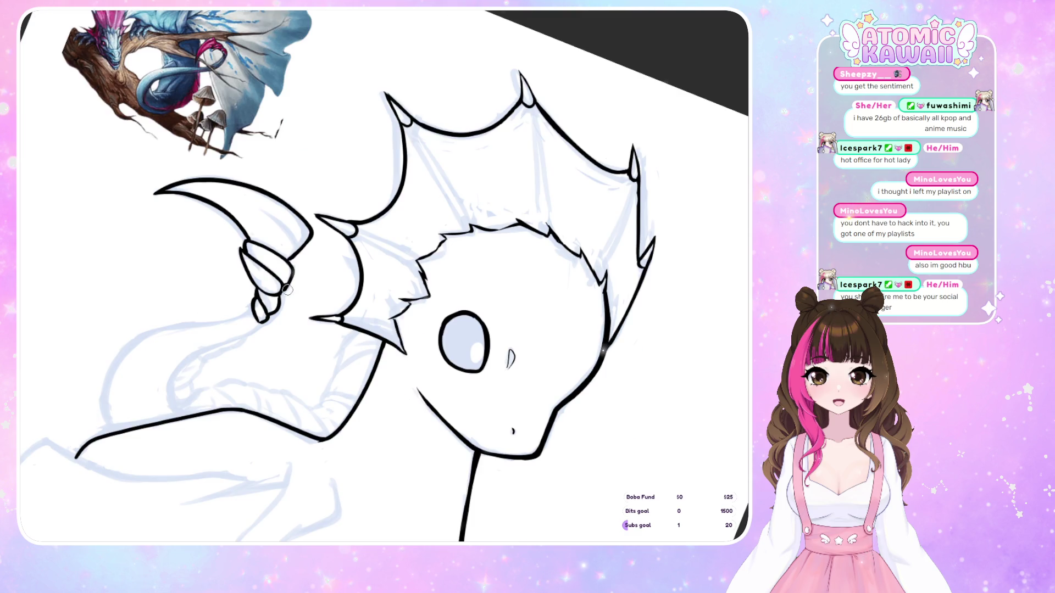
key("m")
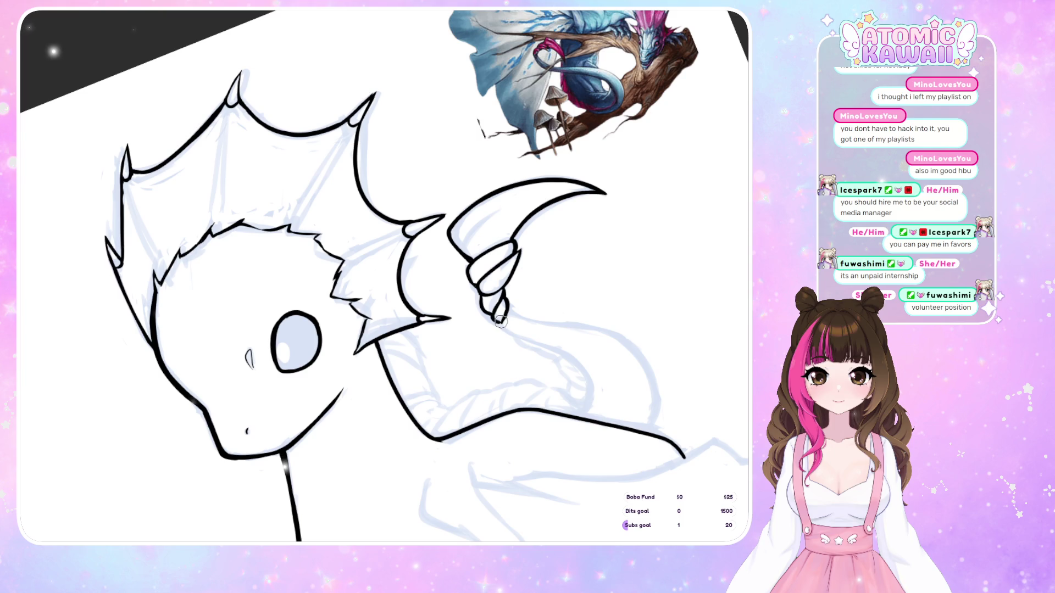
key("m")
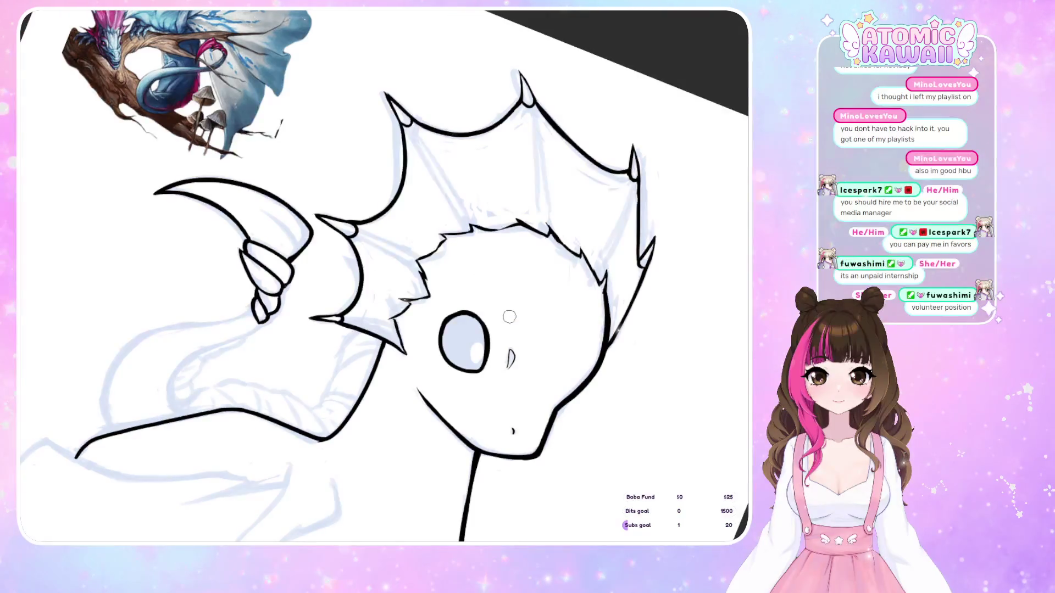
key("ctrl+0")
mouse_move(283, 361)
left_mouse_down()
mouse_move(240, 408)
mouse_move(221, 457)
mouse_move(240, 489)
left_mouse_up()
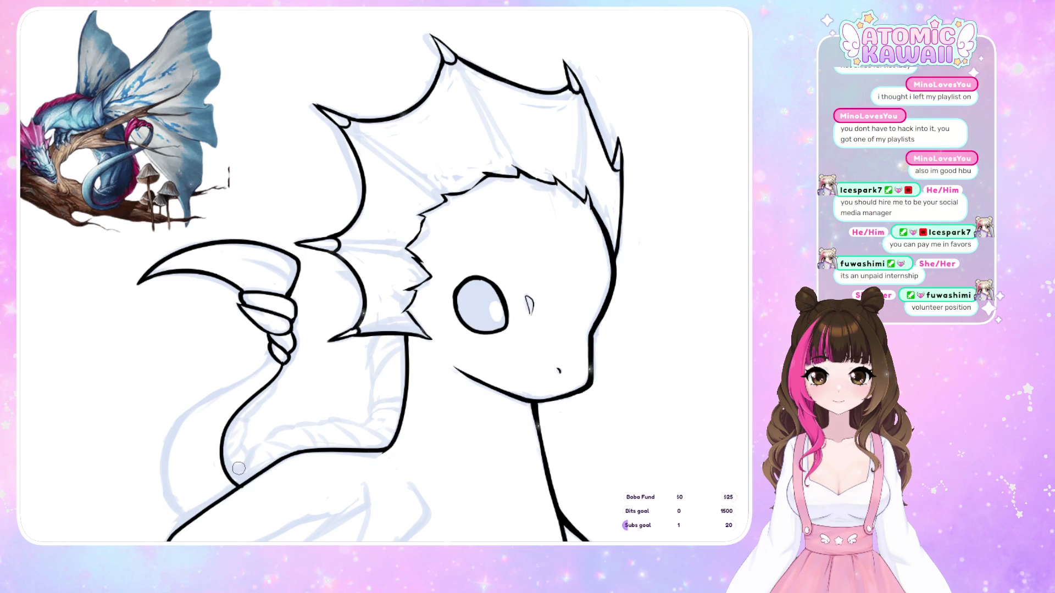
- Replace the stray strokes with one smooth curve from the bottom up to the wing claw
key("m")
key("m")
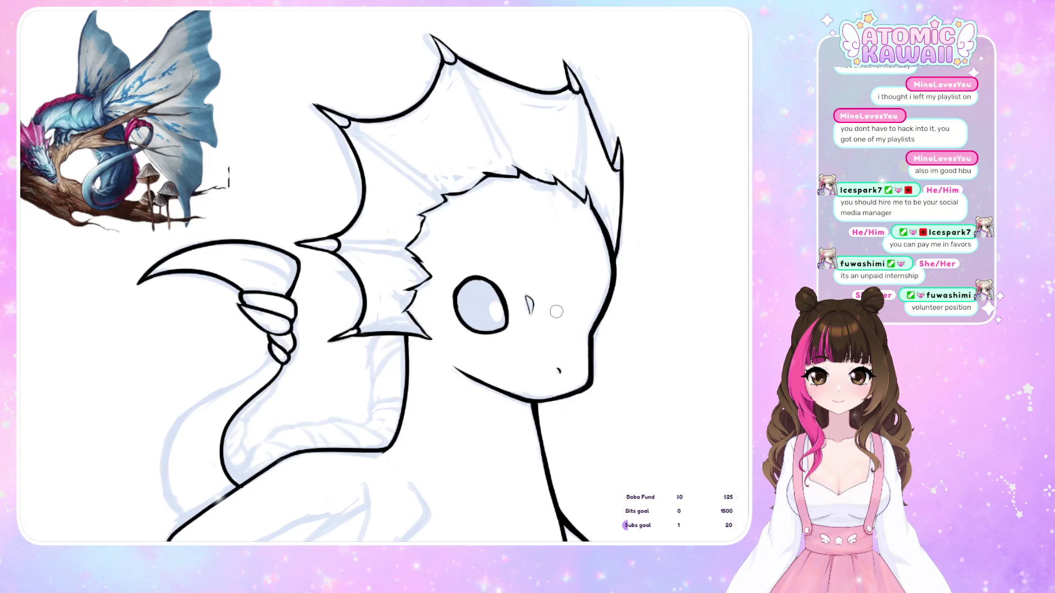
left_click_drag(182, 525, 174, 513)
key("ctrl+z")
mouse_move(273, 360)
left_mouse_down()
mouse_move(198, 409)
mouse_move(162, 481)
left_mouse_up()
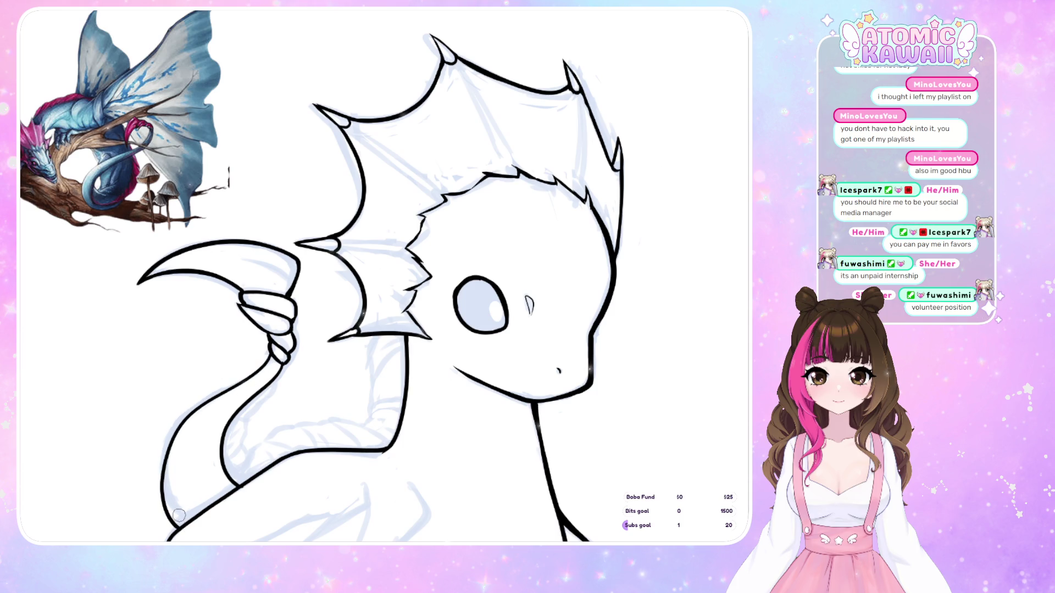
key("ctrl+z")
mouse_move(168, 538)
left_mouse_down()
mouse_move(174, 428)
mouse_move(270, 354)
left_mouse_up()
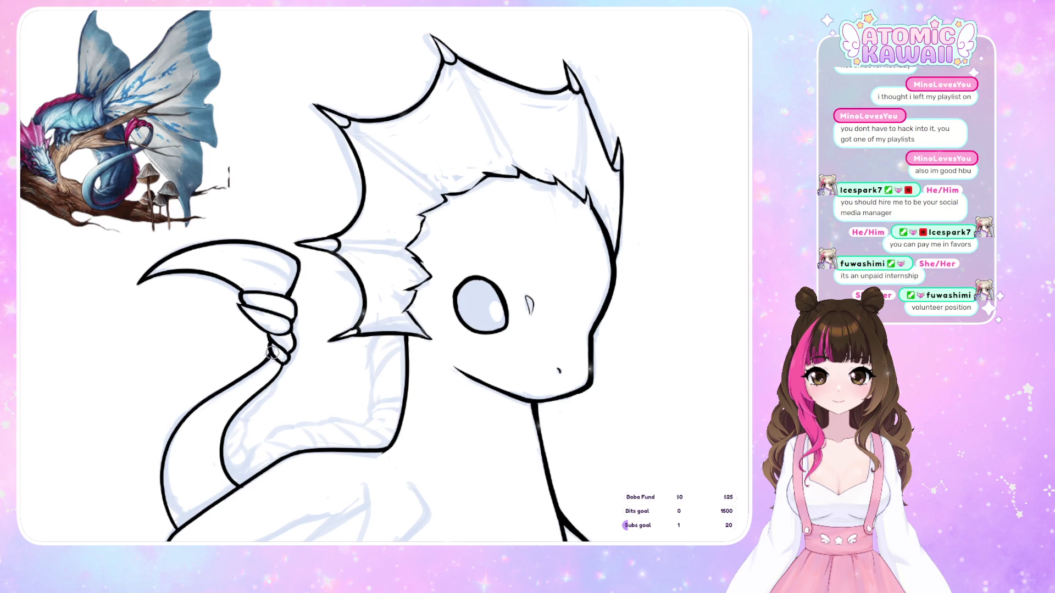
key("h")
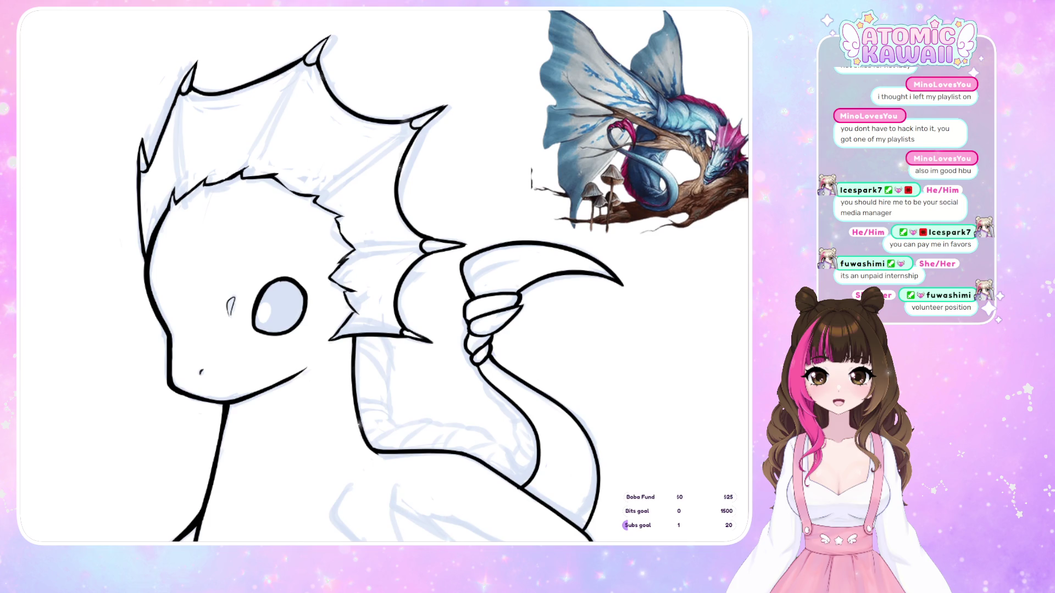
scroll(625, 399, "down", 5)
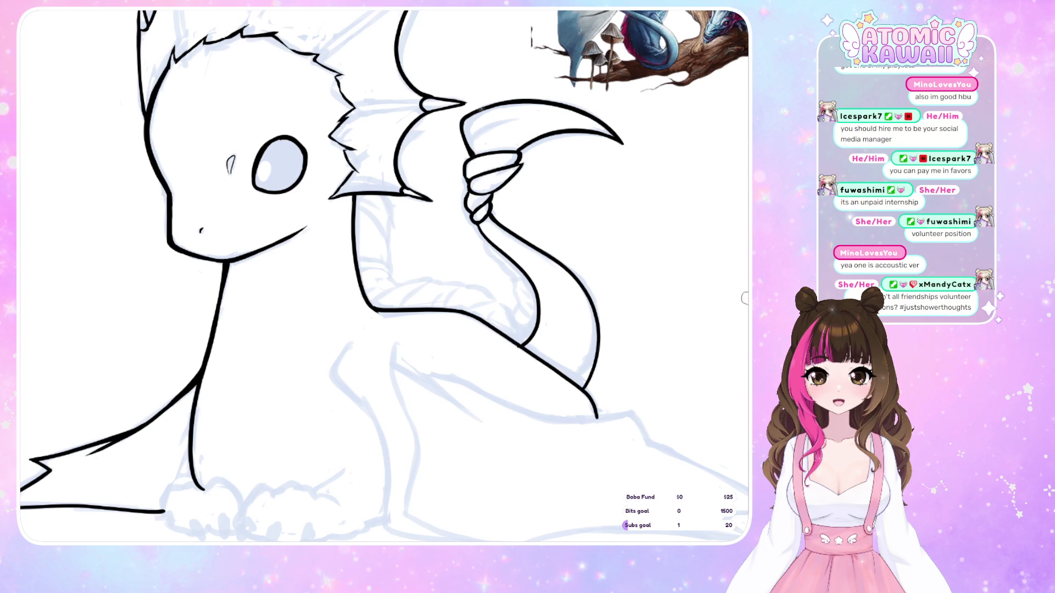
- Move to the front paw and try a first curved toe line, undoing the overlong stroke
scroll(385, 275, "up", 1)
key("m")
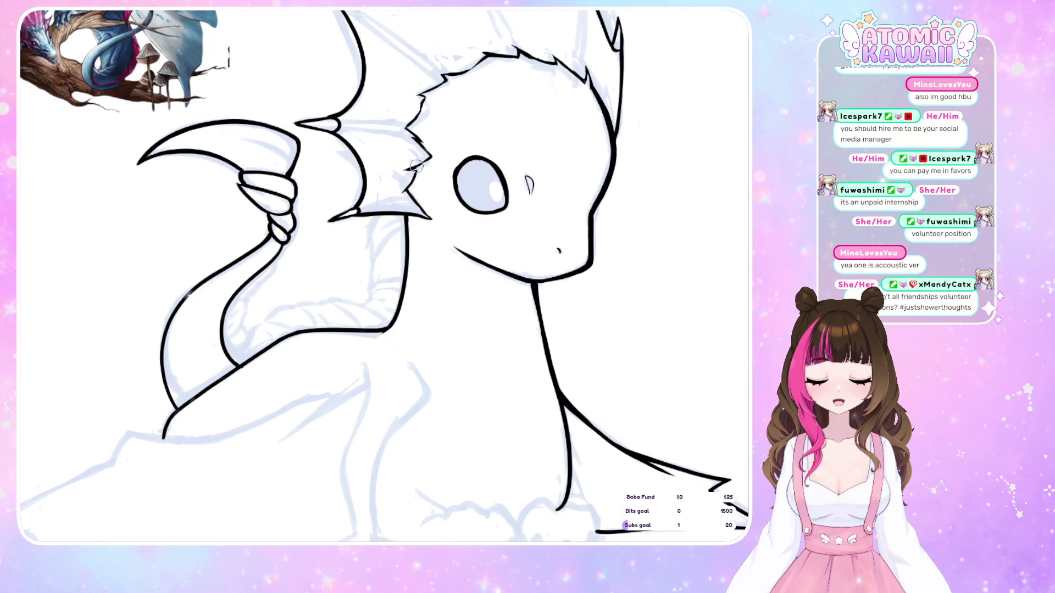
key("m")
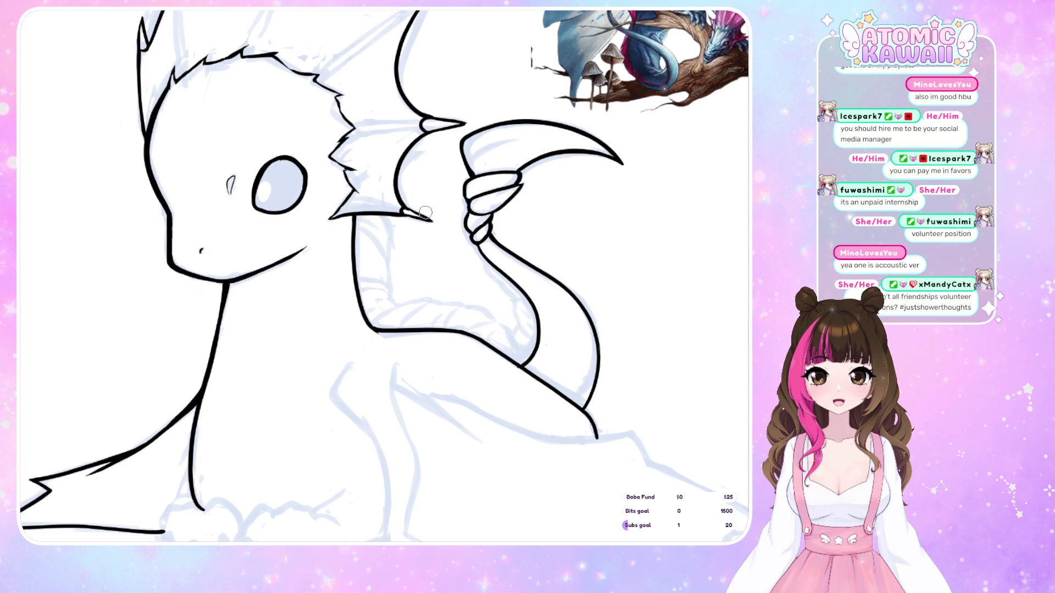
scroll(243, 304, "down", 3)
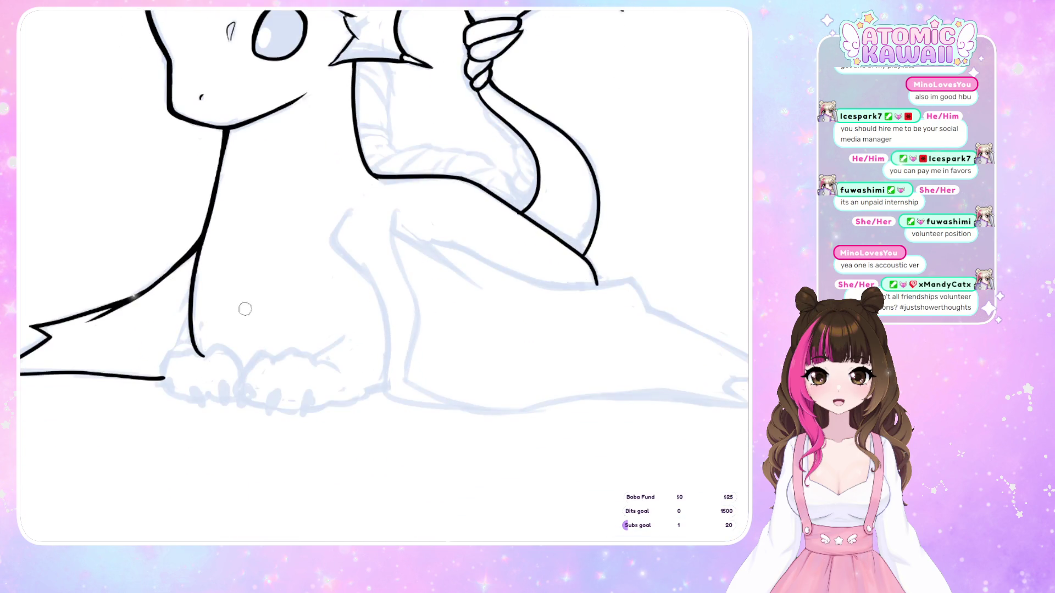
mouse_move(260, 351)
left_mouse_down()
mouse_move(236, 383)
mouse_move(255, 354)
mouse_move(283, 350)
mouse_move(262, 379)
left_mouse_up()
key("ctrl+z")
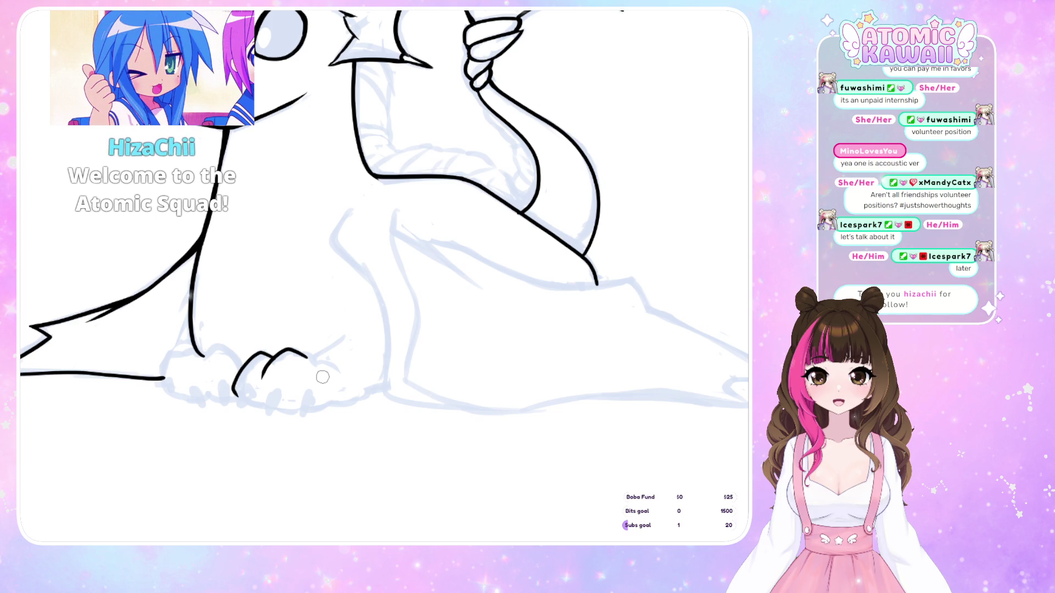
- Try another toe curve on the front paw, undo it, and mirror-check the paw
mouse_move(308, 358)
left_mouse_down()
mouse_move(336, 367)
mouse_move(311, 361)
left_mouse_up()
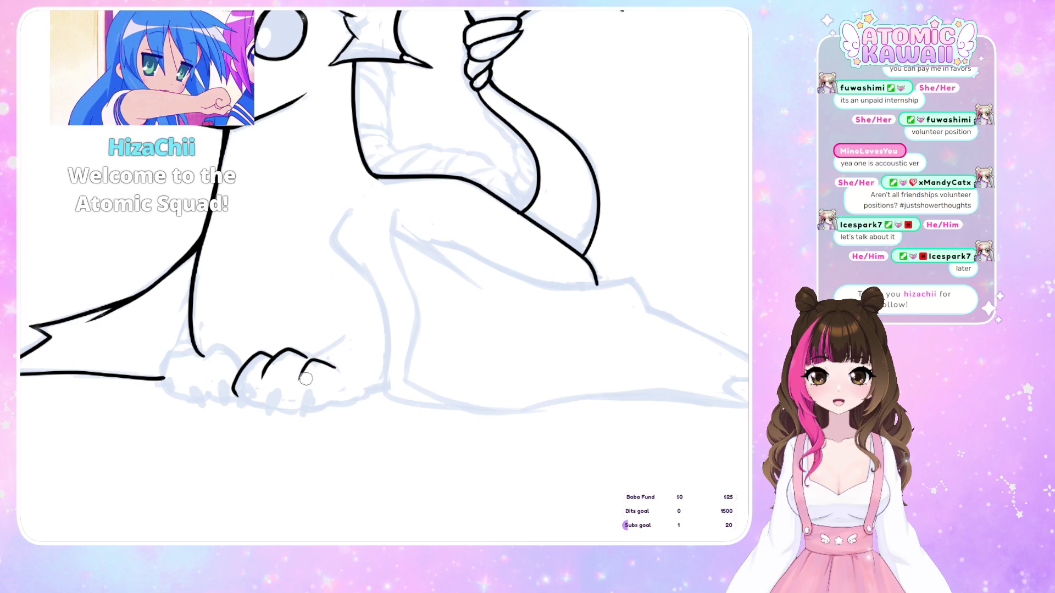
key("ctrl+z")
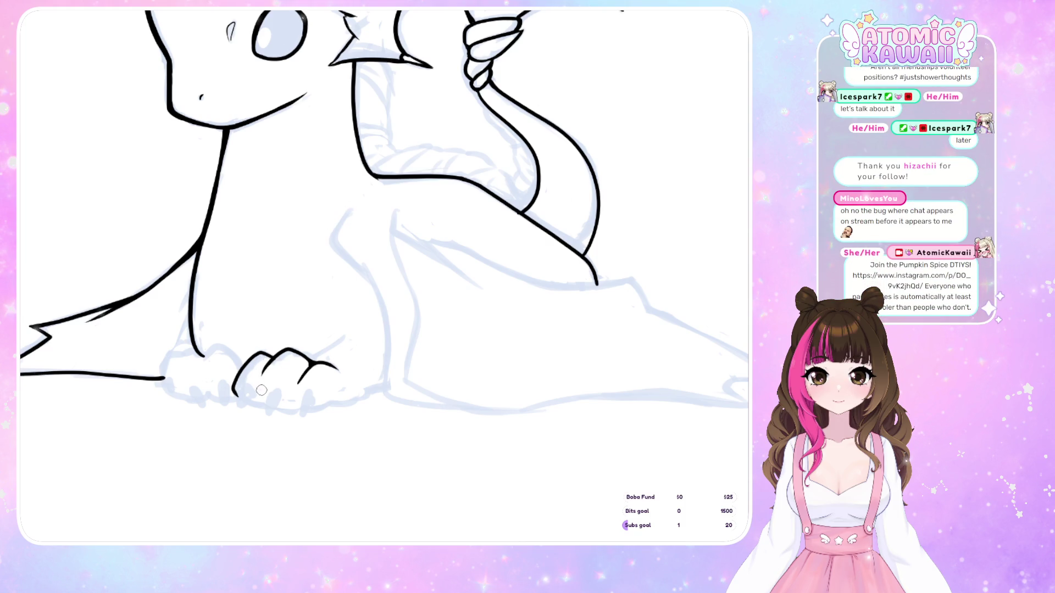
key("h")
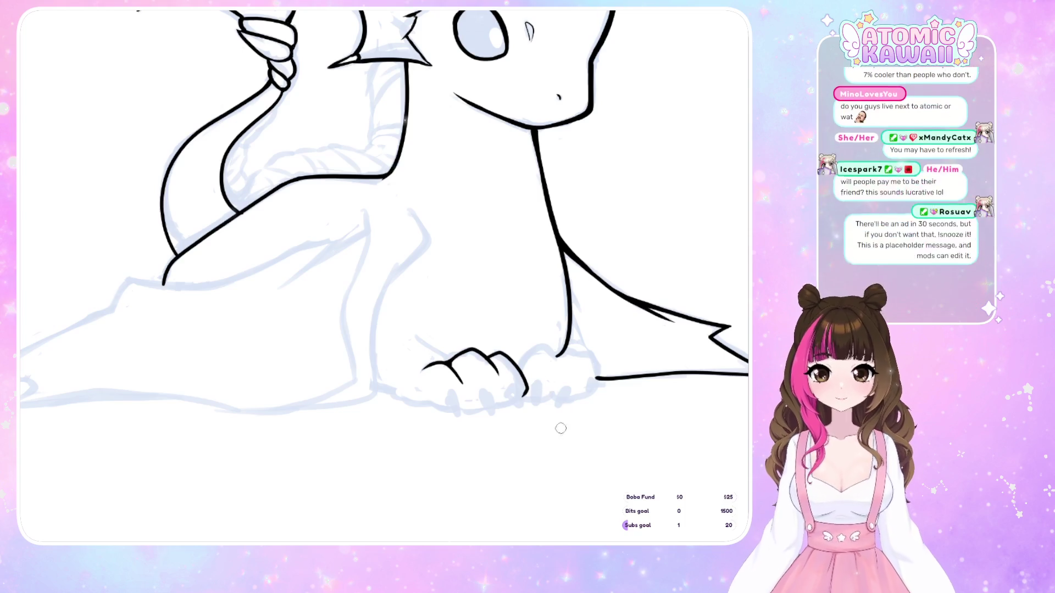
mouse_move(599, 328)
left_mouse_down()
mouse_move(510, 329)
mouse_move(441, 349)
left_mouse_up()
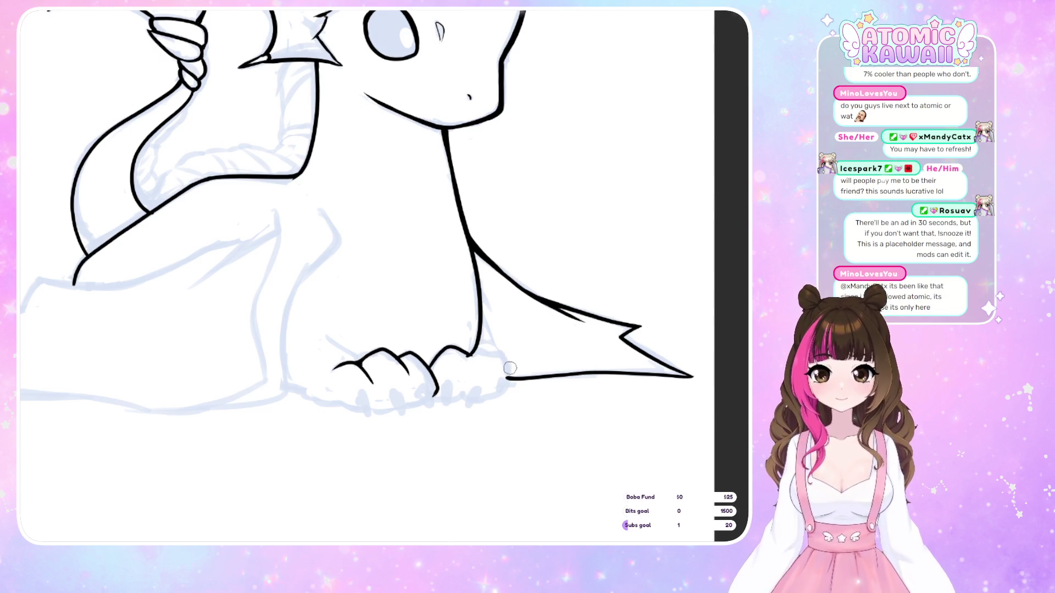
- Replace the stray claw stroke with an arched toe curve and ink the front foot's outer edge
left_click_drag(509, 369, 469, 351)
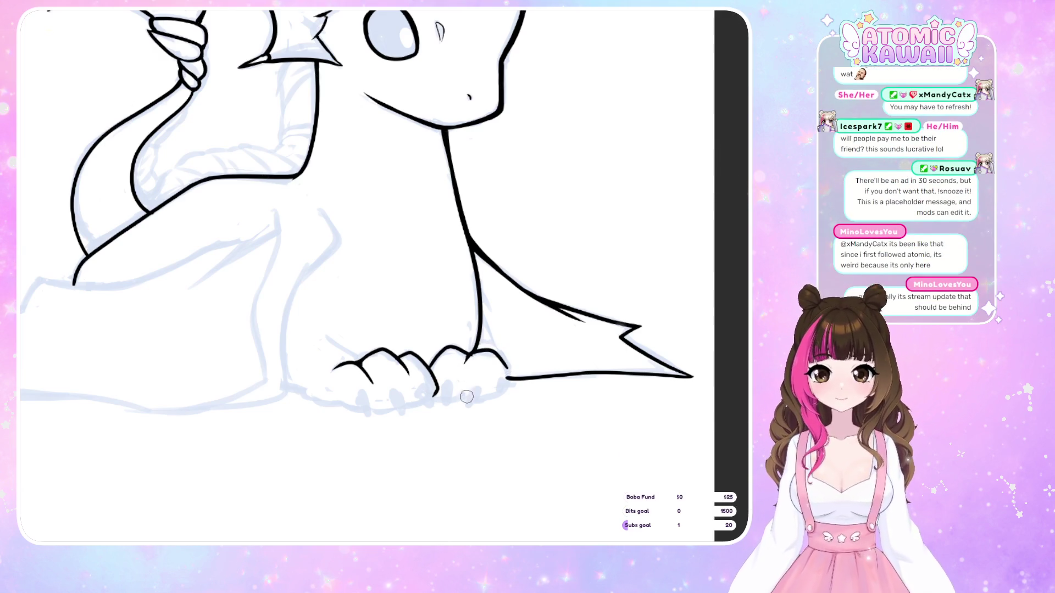
key("ctrl+z")
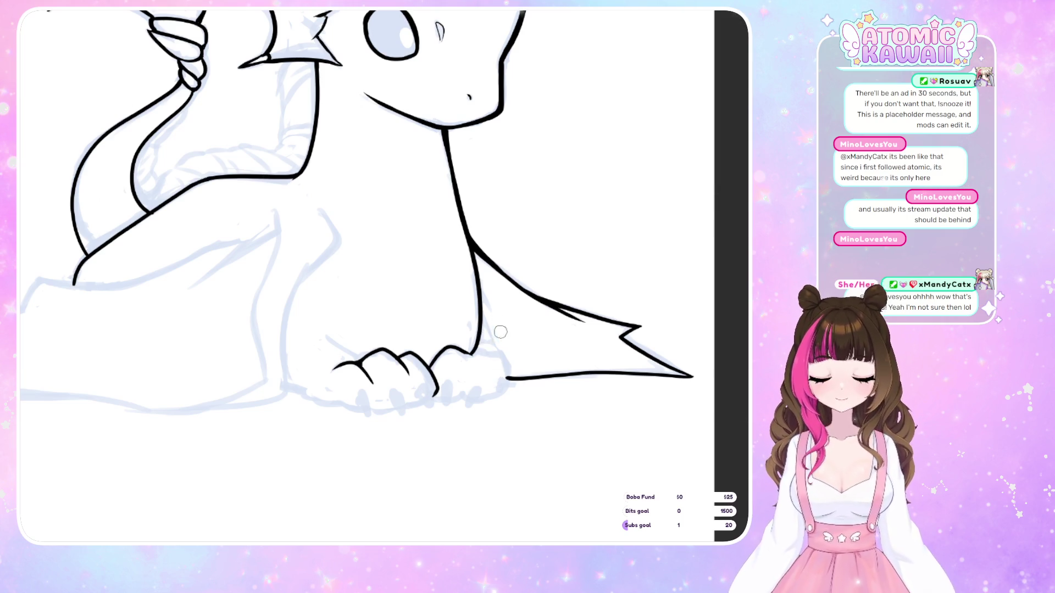
left_click_drag(493, 353, 470, 356)
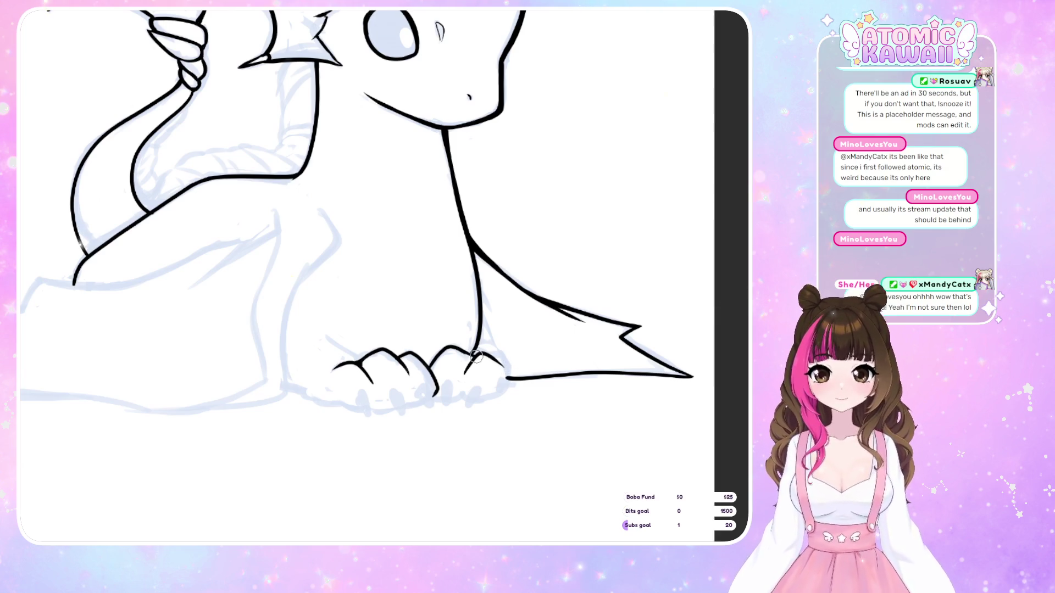
key("m")
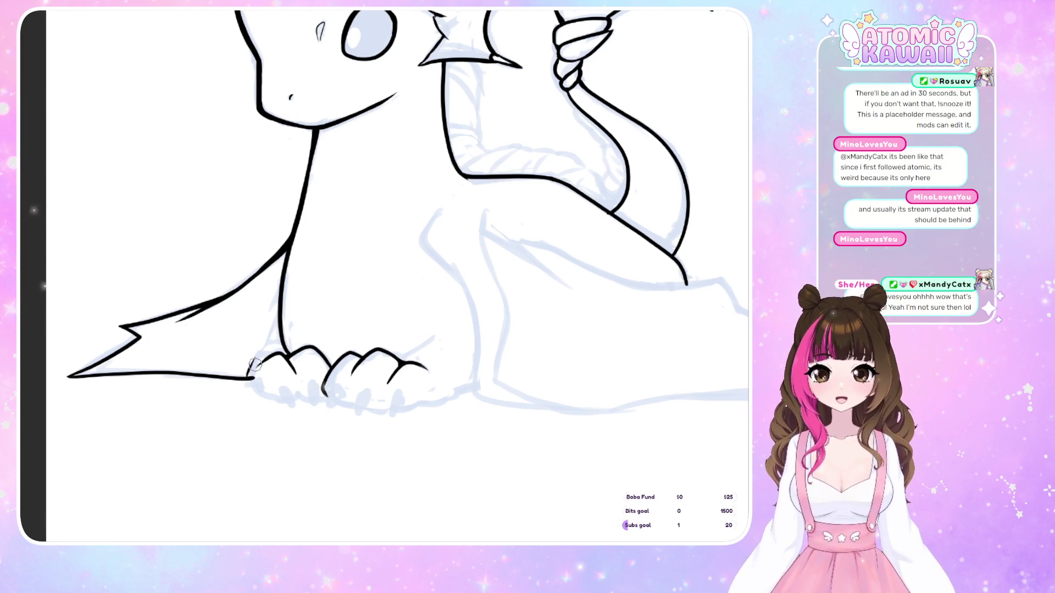
left_click_drag(250, 380, 262, 347)
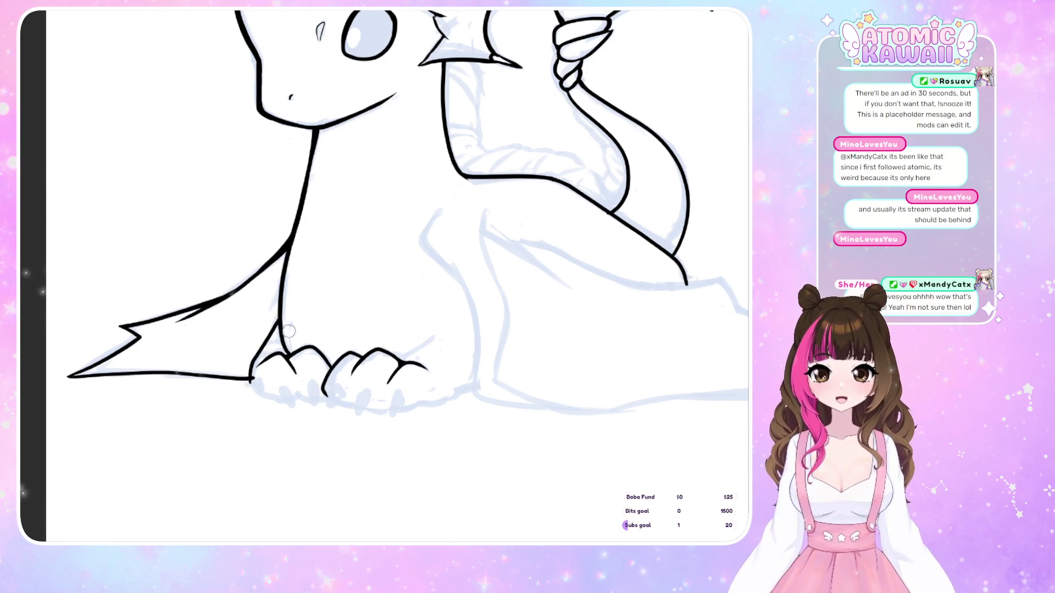
key("m")
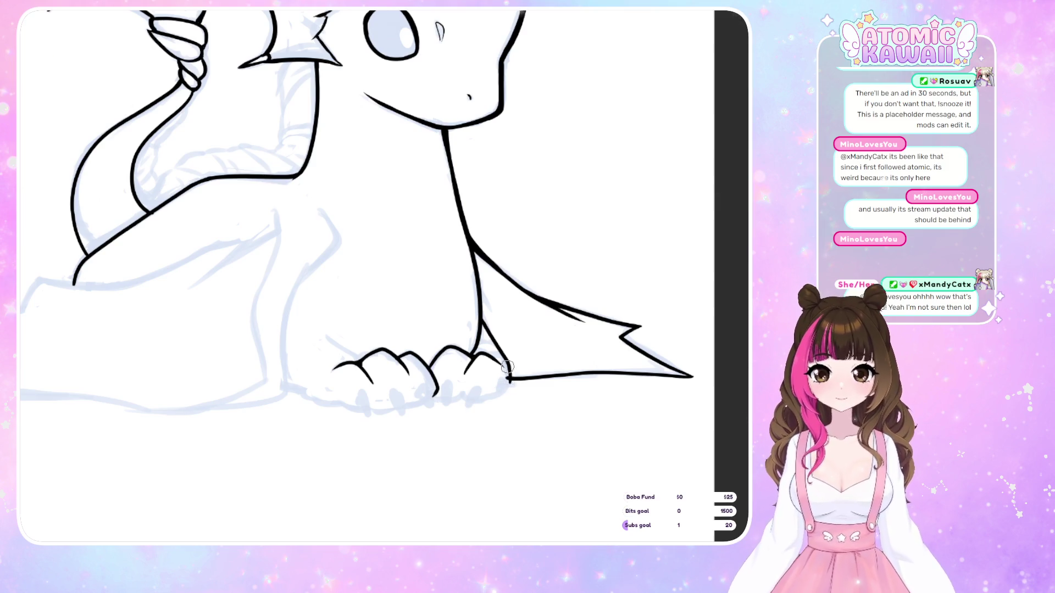
- Ink two small claws under the front foot and close its outline, checking in mirrored view
left_click_drag(508, 379, 481, 401)
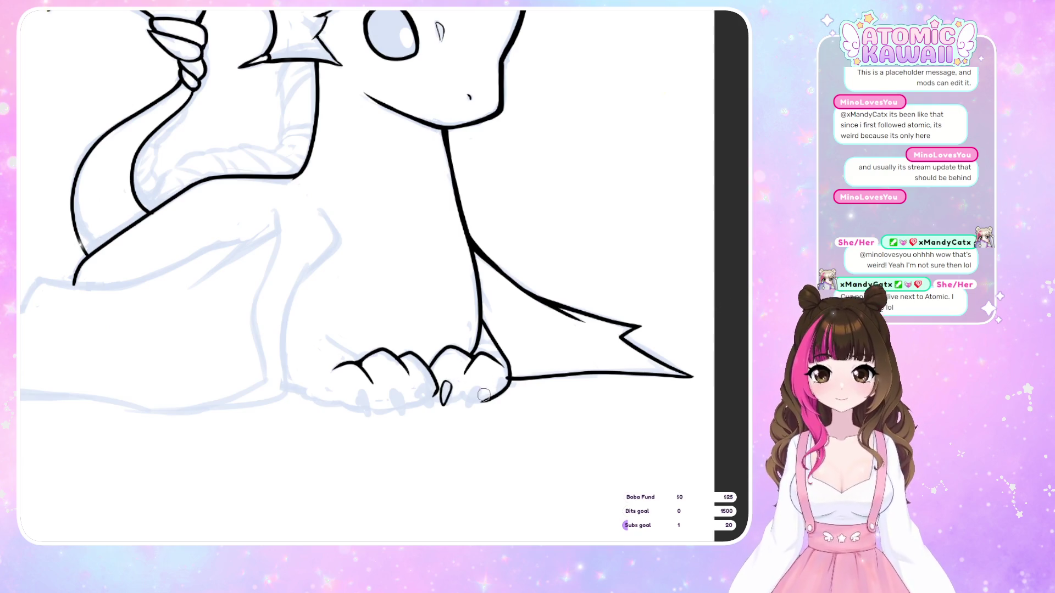
mouse_move(481, 388)
left_mouse_down()
mouse_move(468, 405)
mouse_move(475, 384)
mouse_move(461, 393)
left_mouse_up()
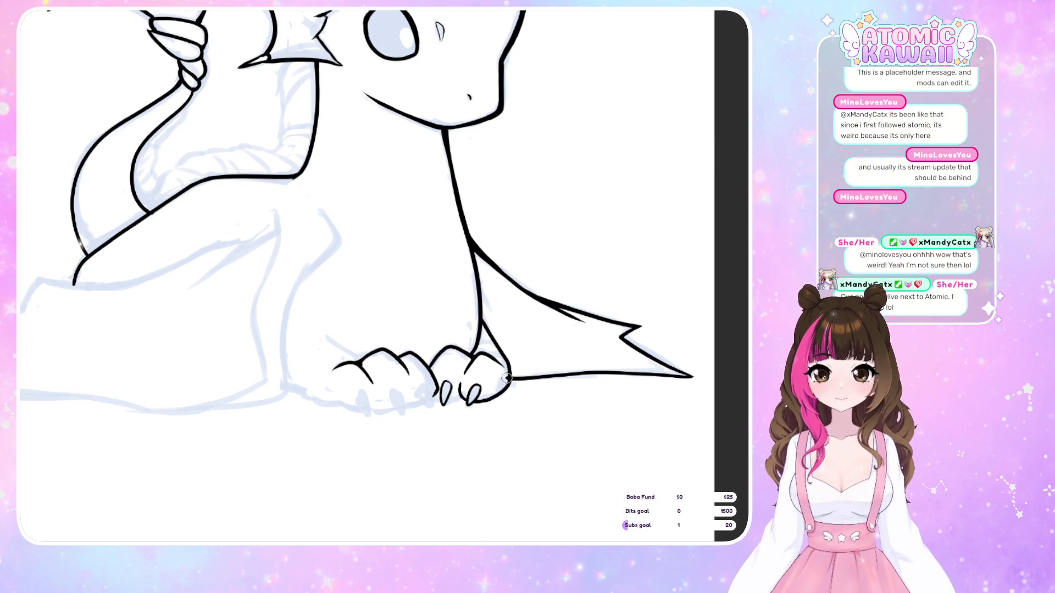
left_click_drag(511, 379, 501, 398)
key("h")
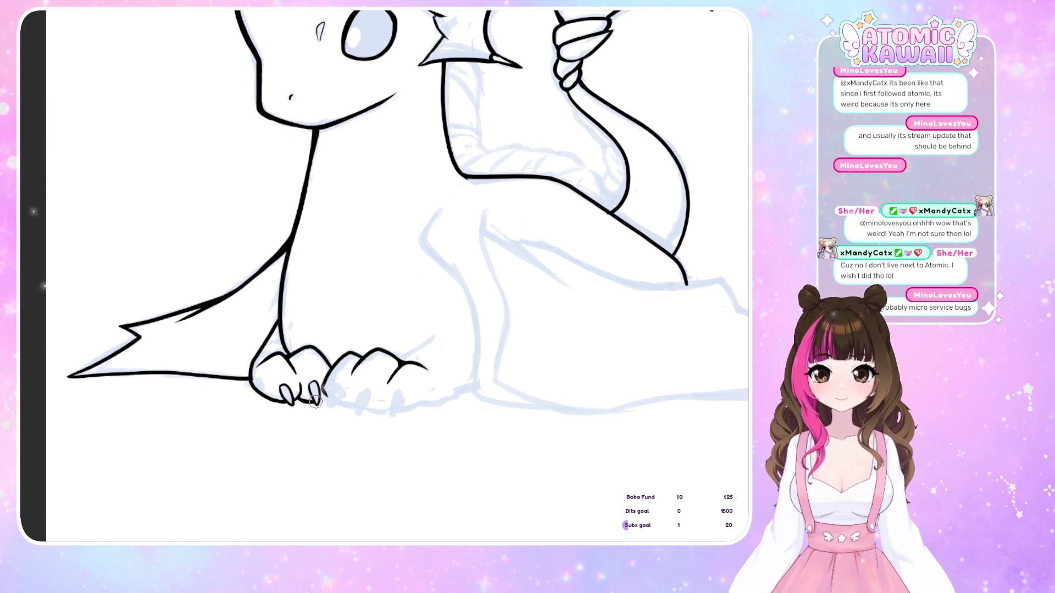
key("m")
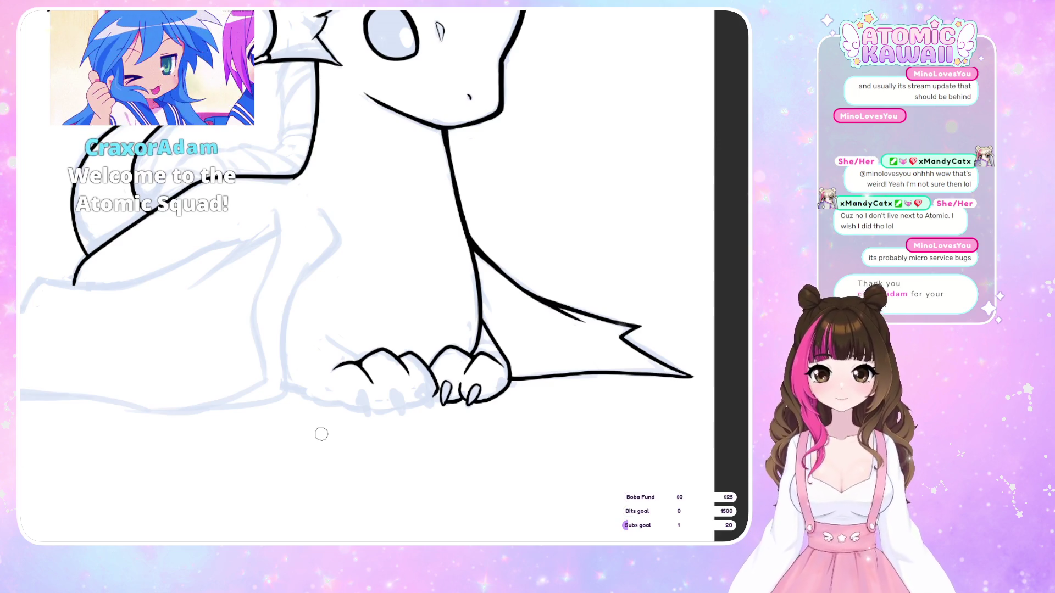
key("m")
- Redraw a clean bottom edge along the paw and compare both paws mirrored
left_click_drag(429, 403, 474, 383)
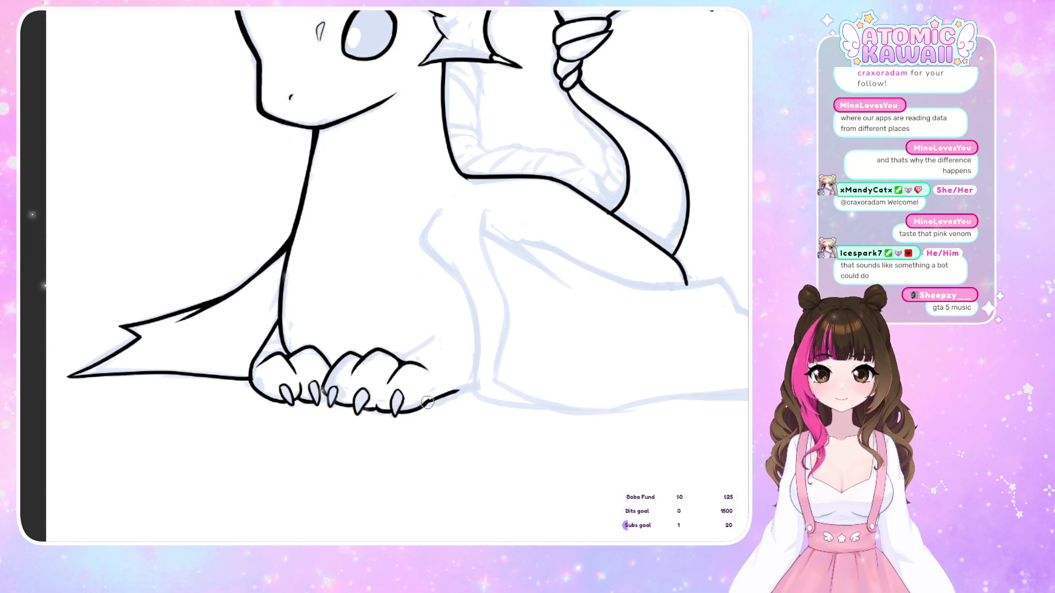
left_click_drag(442, 395, 473, 377)
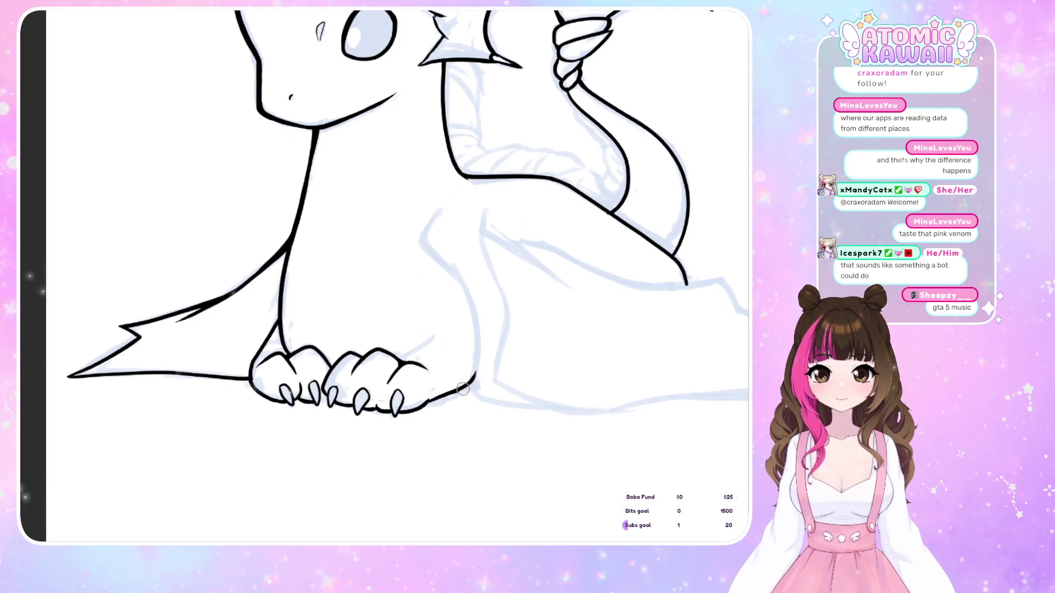
key("m")
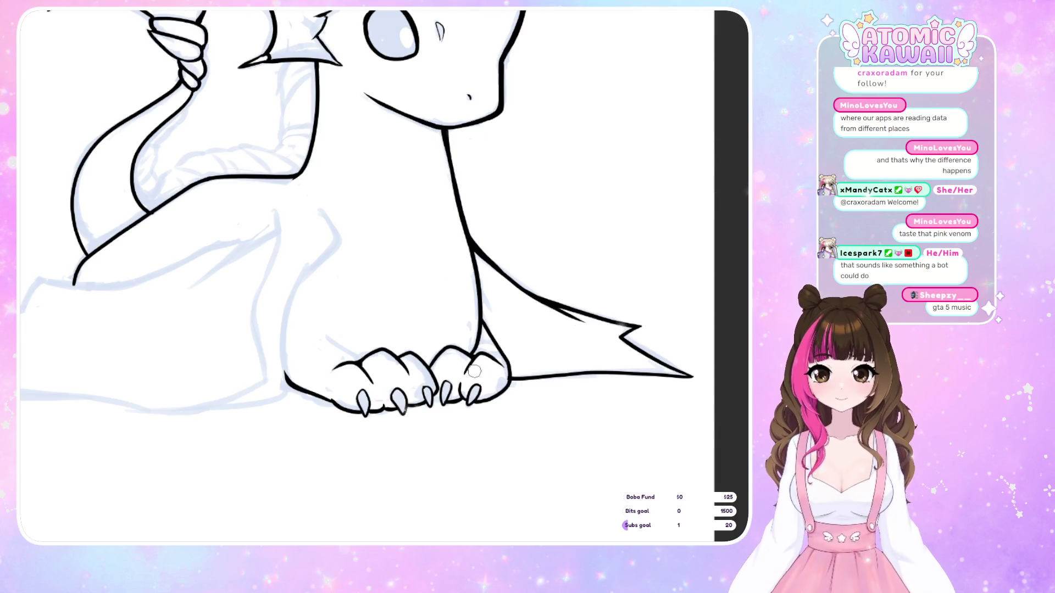
key("m")
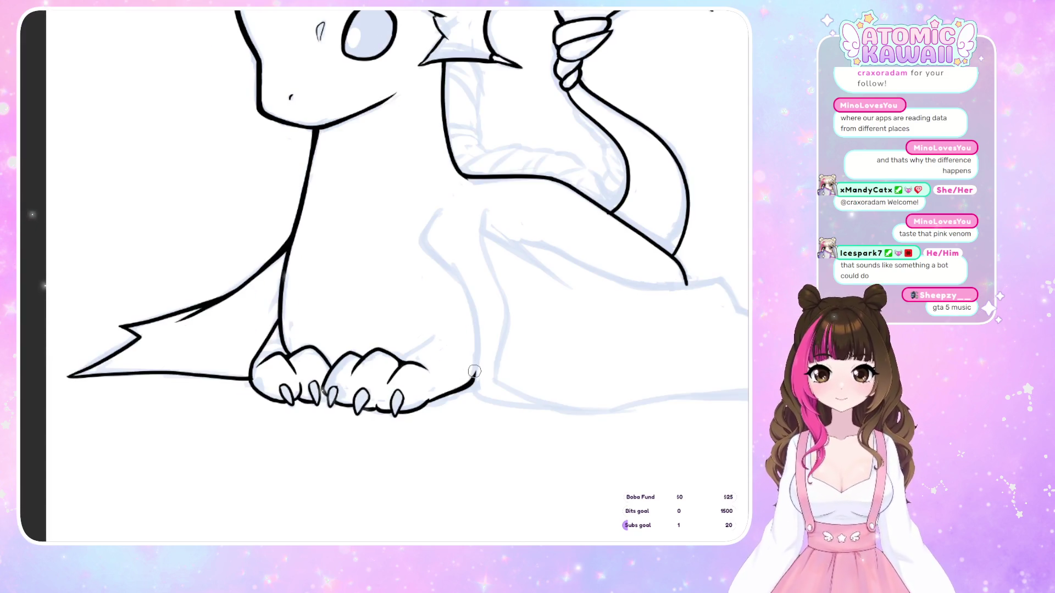